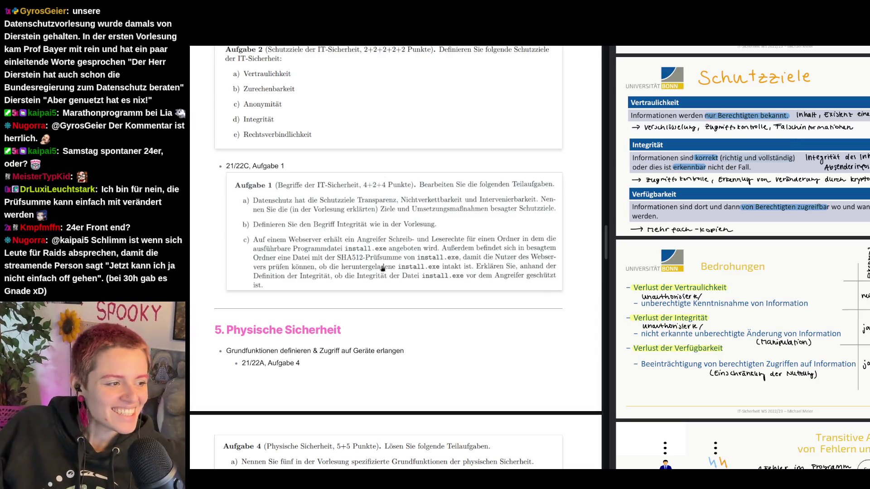
scroll(359, 231, up, 1)
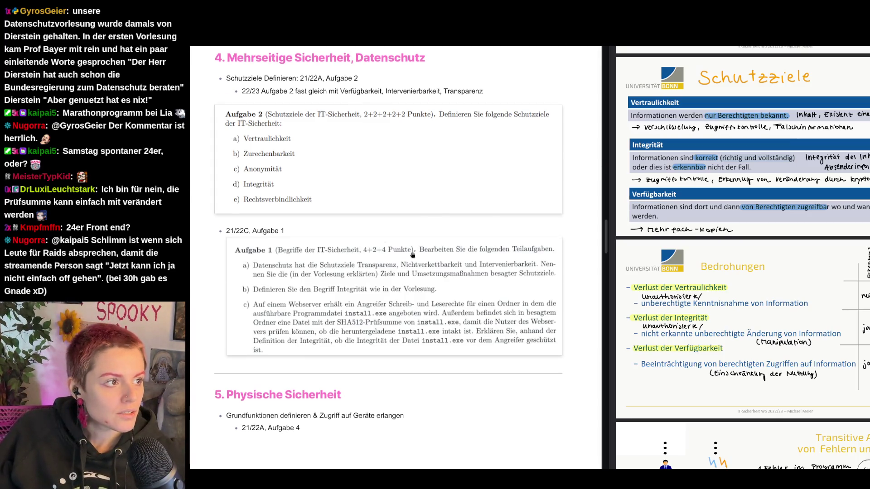
scroll(417, 253, up, 8)
scroll(417, 251, up, 3)
scroll(417, 252, up, 5)
scroll(417, 252, up, 5)
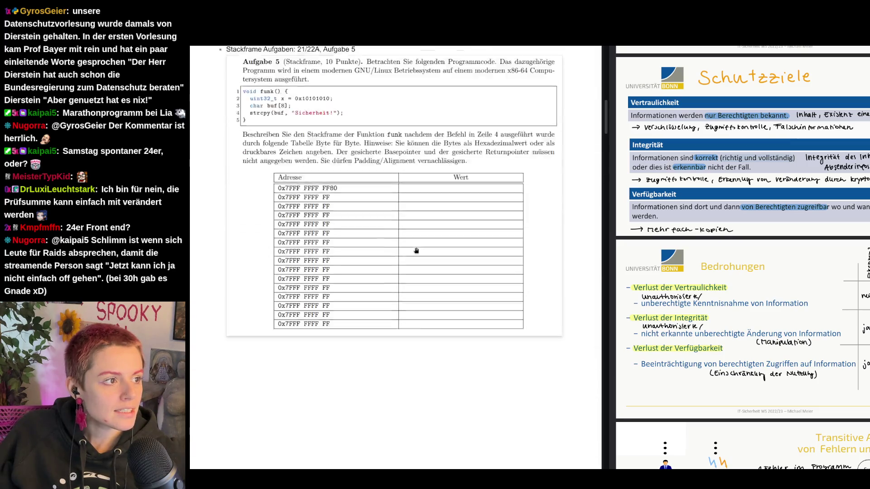
scroll(416, 251, up, 5)
scroll(415, 248, up, 5)
scroll(415, 249, up, 1)
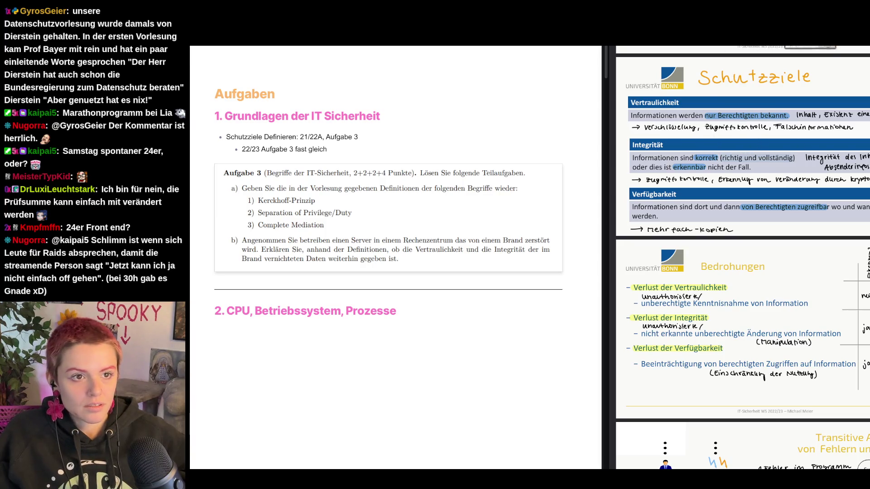
scroll(768, 134, up, 10)
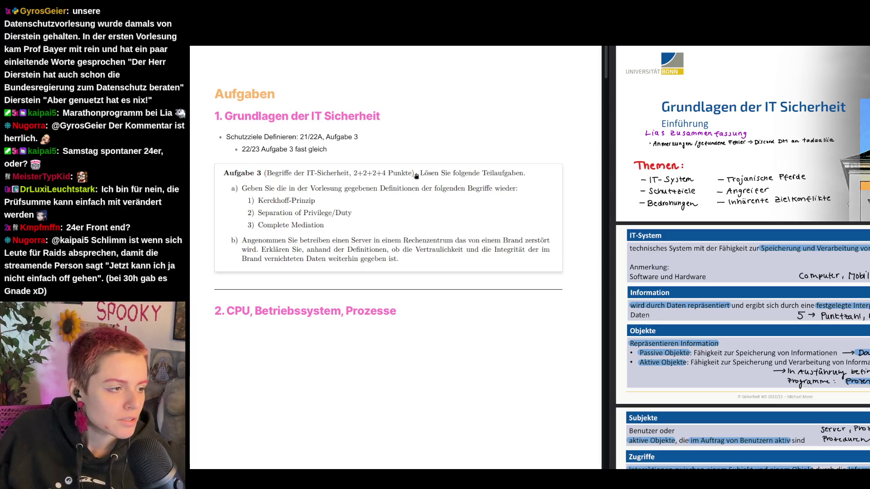
scroll(827, 242, down, 5)
scroll(796, 251, down, 5)
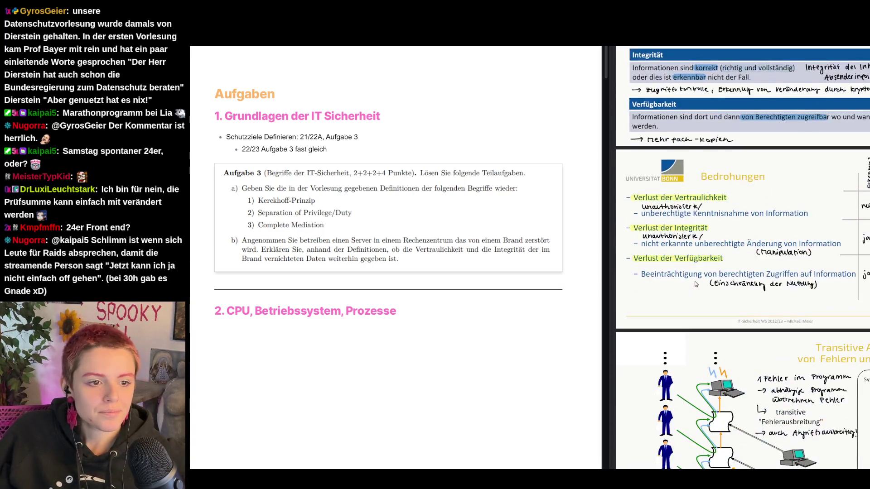
scroll(761, 261, down, 5)
scroll(727, 271, down, 5)
scroll(697, 281, down, 5)
scroll(700, 278, down, 5)
scroll(703, 274, down, 5)
scroll(706, 272, down, 5)
scroll(706, 272, down, 5)
scroll(707, 270, down, 5)
scroll(708, 266, down, 5)
scroll(708, 265, down, 5)
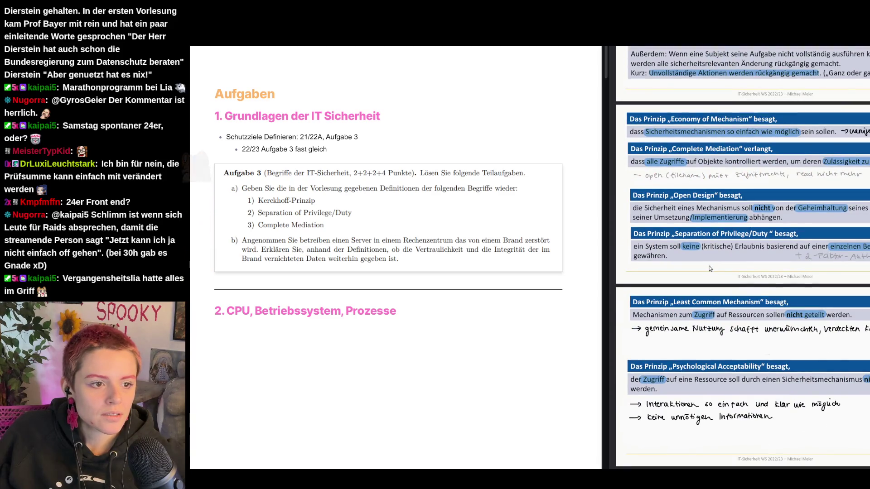
scroll(747, 279, up, 10)
scroll(808, 304, up, 10)
scroll(809, 304, up, 10)
scroll(808, 303, up, 10)
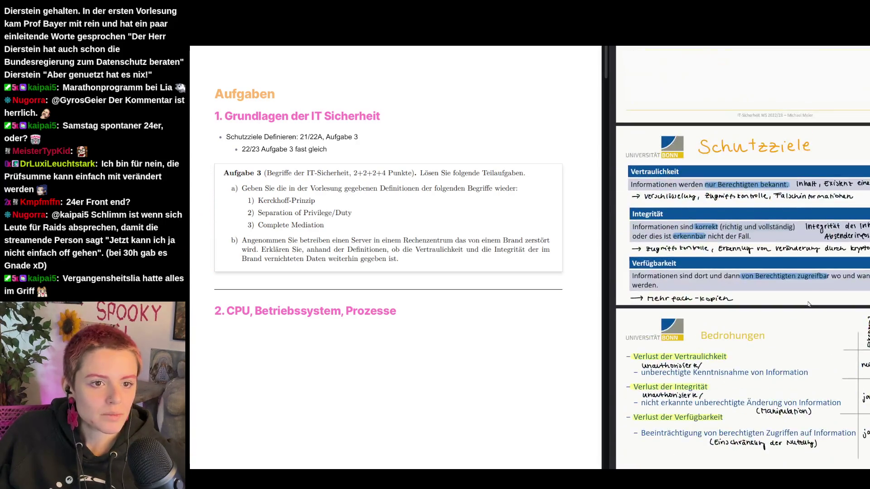
scroll(809, 301, up, 10)
scroll(809, 299, down, 5)
scroll(808, 299, down, 5)
scroll(808, 298, down, 5)
scroll(809, 296, down, 5)
scroll(809, 297, up, 3)
scroll(810, 296, up, 5)
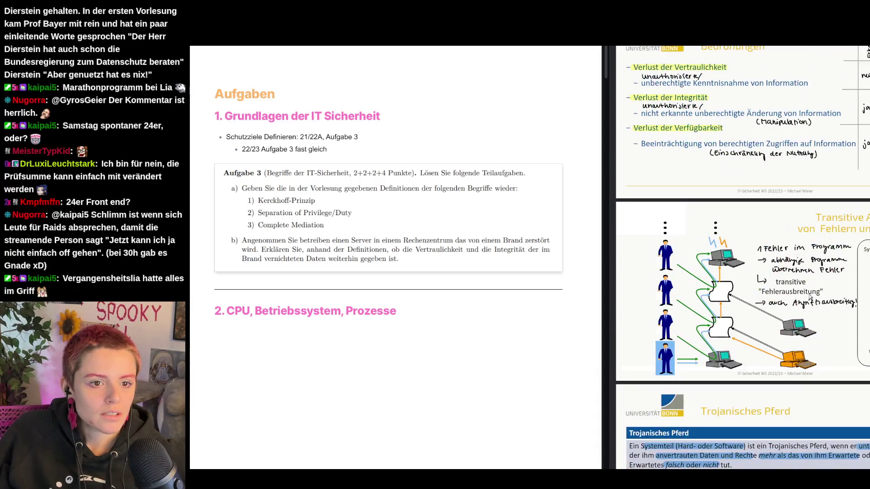
scroll(808, 296, down, 5)
scroll(809, 295, down, 3)
scroll(810, 297, down, 3)
scroll(809, 297, down, 5)
scroll(808, 294, down, 3)
scroll(808, 294, down, 3)
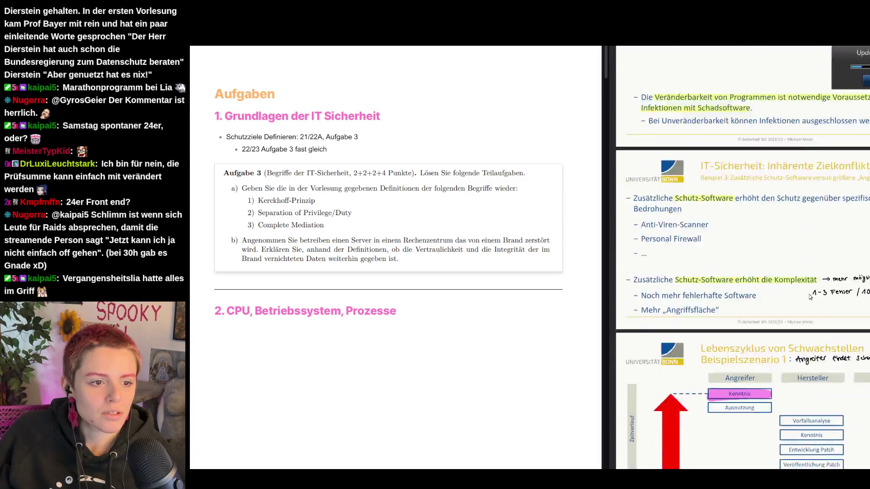
scroll(808, 294, down, 3)
scroll(809, 294, down, 5)
scroll(810, 295, down, 3)
scroll(809, 297, down, 3)
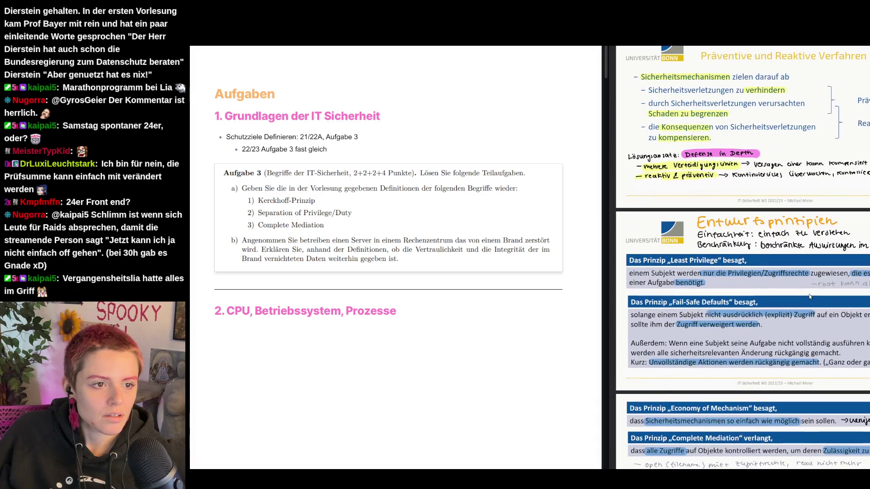
scroll(809, 296, down, 3)
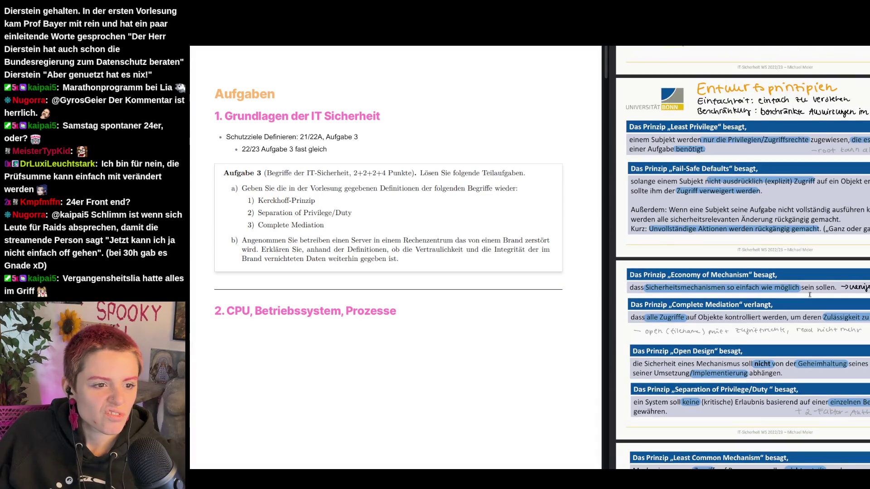
scroll(808, 295, down, 3)
scroll(809, 296, down, 1)
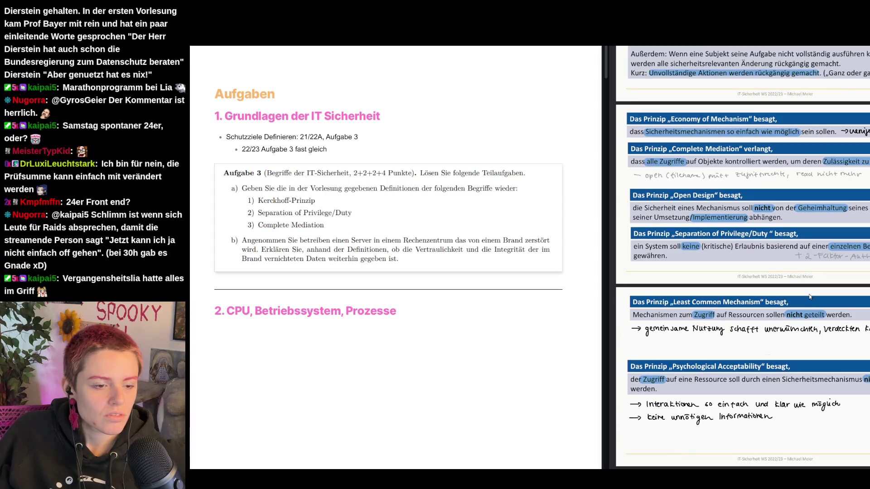
Step: Start a fresh browser tab for searching a term from the notes
key(ctrl+t)
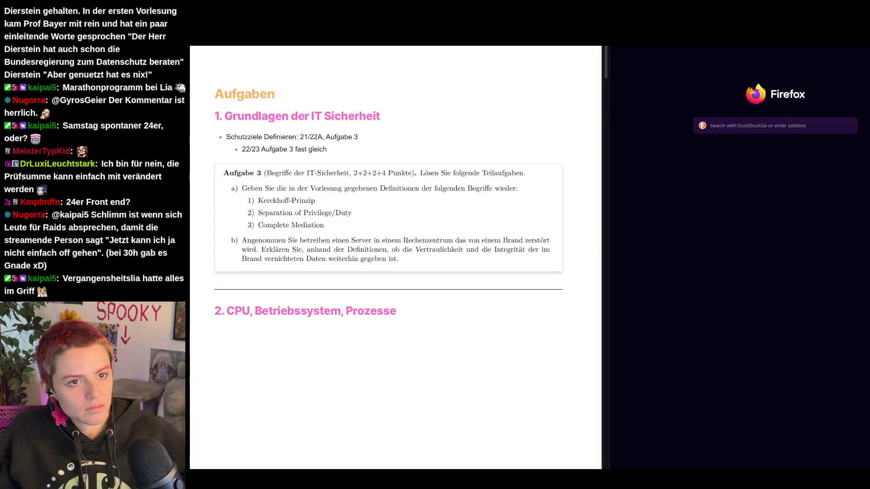
text(ker)
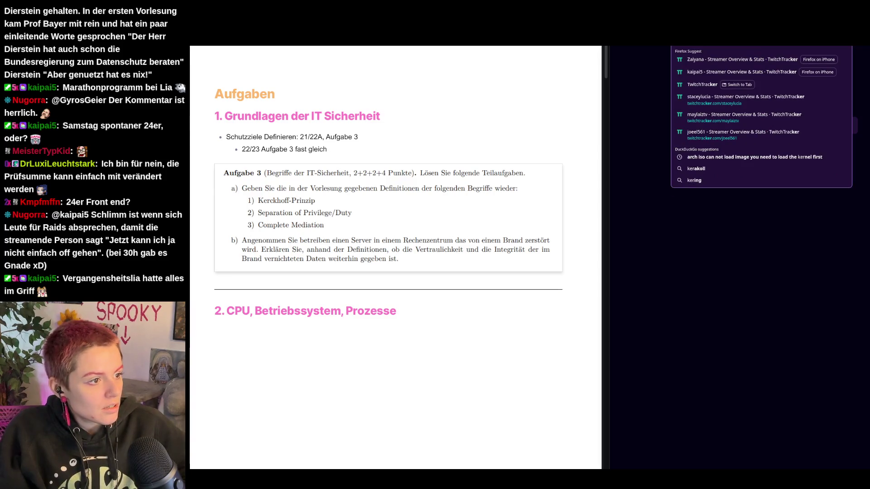
text(ckhoff)
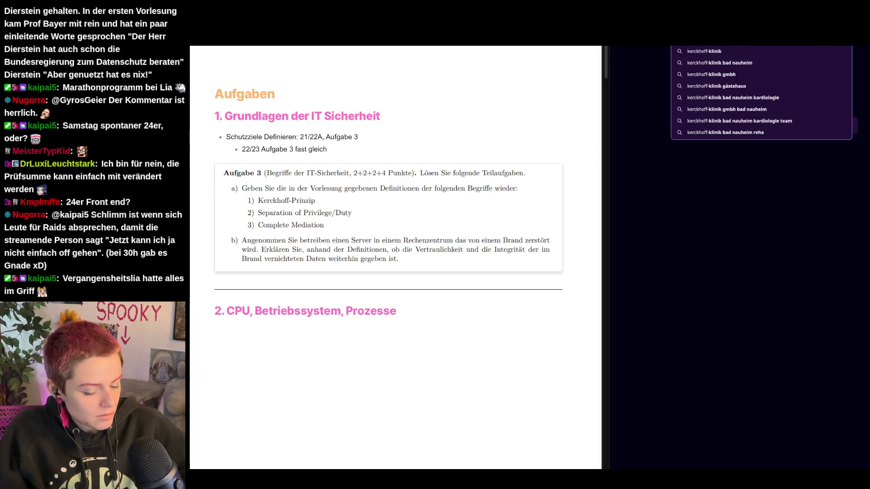
text( prinzip)
Step: Search 'kerckhoff prinzip' and land on the Wikipedia article on Kerckhoffs's principle
key(Return)
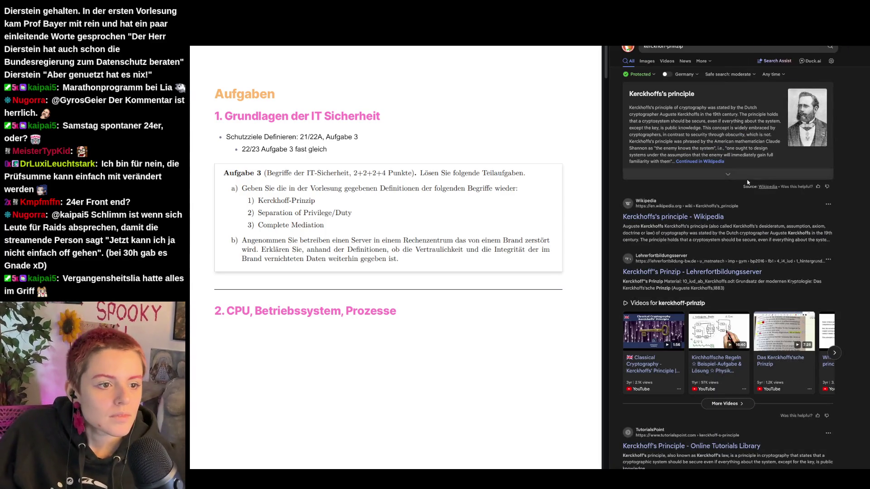
click(682, 218)
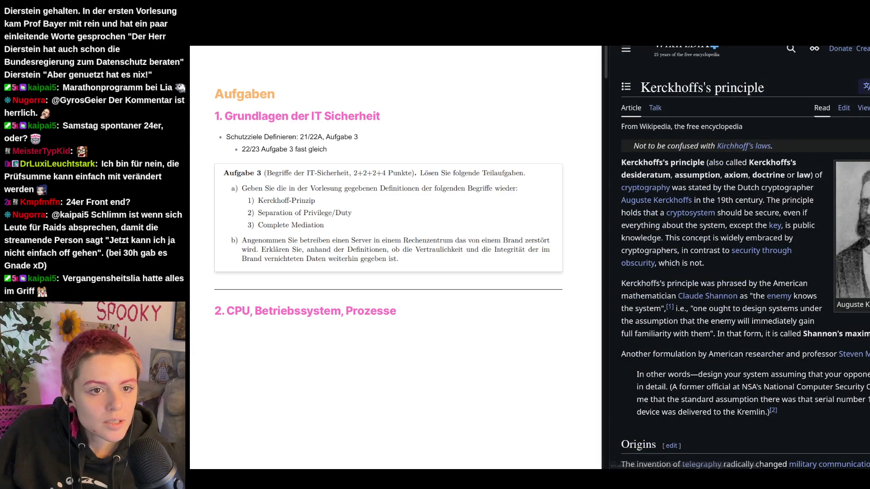
Step: Switch the article to Deutsch, dismiss the translation offer, and return to the lecture slides
click(865, 87)
click(788, 164)
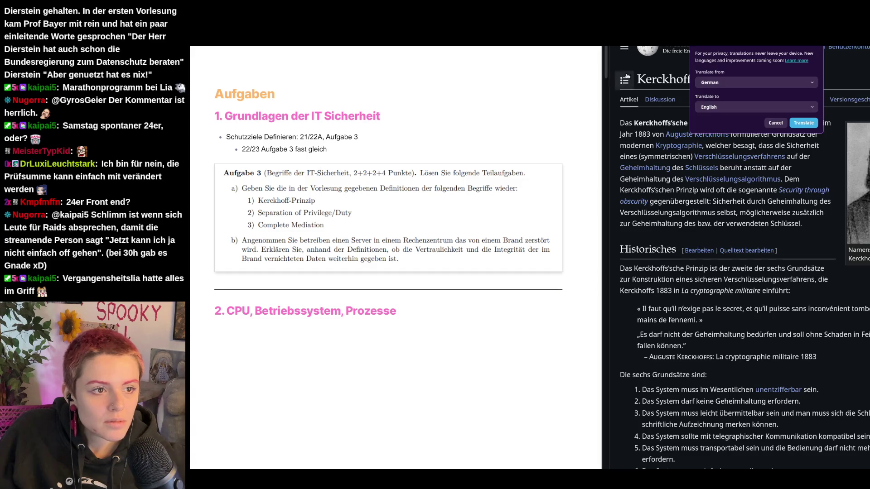
click(778, 125)
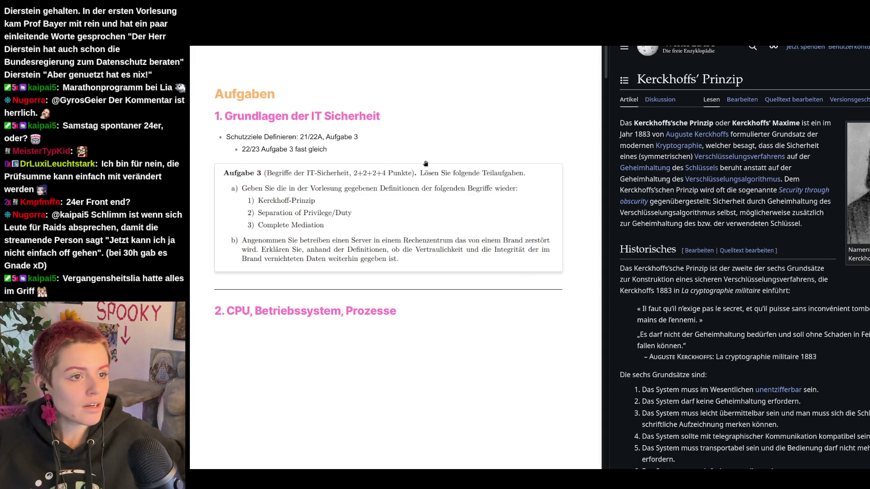
key(alt+Tab)
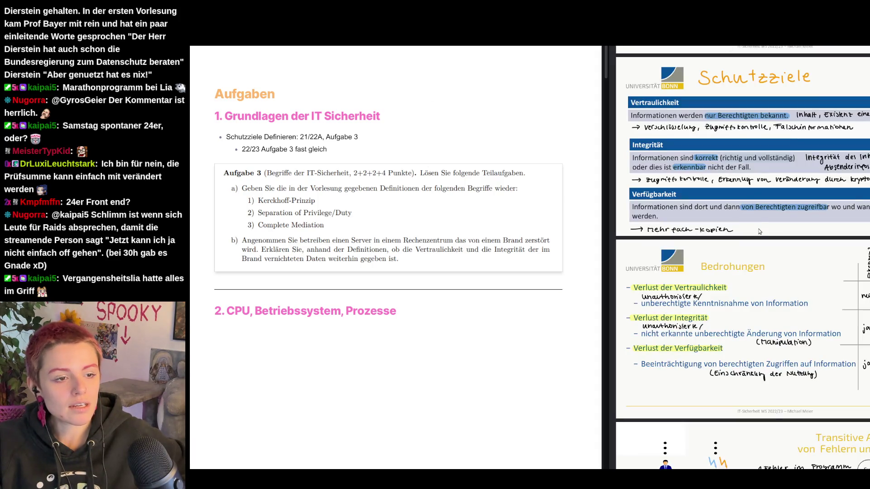
scroll(756, 303, down, 10)
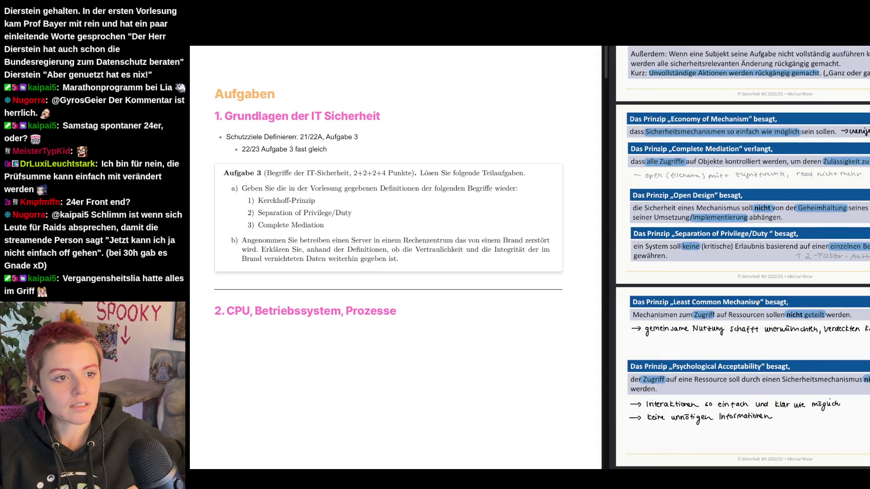
scroll(758, 302, up, 4)
scroll(757, 301, down, 2)
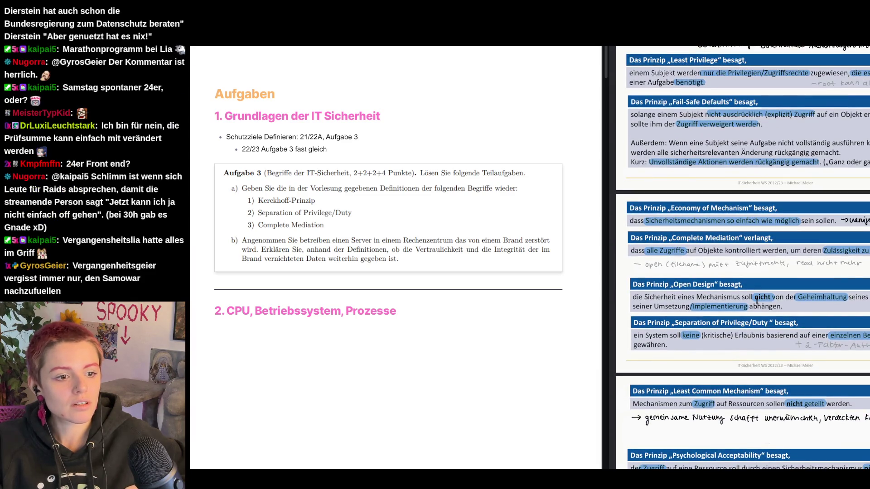
scroll(666, 303, down, 3)
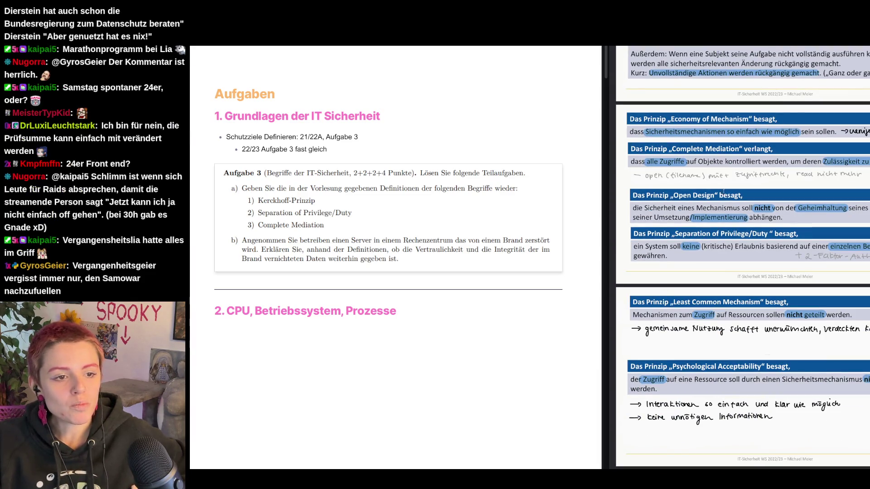
Step: Widen the lecture-slides pane beside the notes by moving the divider left
drag(603, 216, 547, 220)
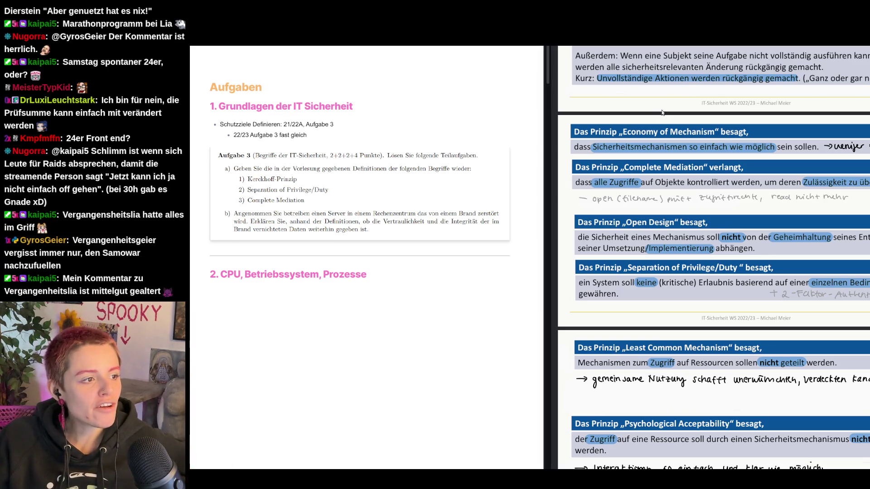
scroll(730, 306, down, 2)
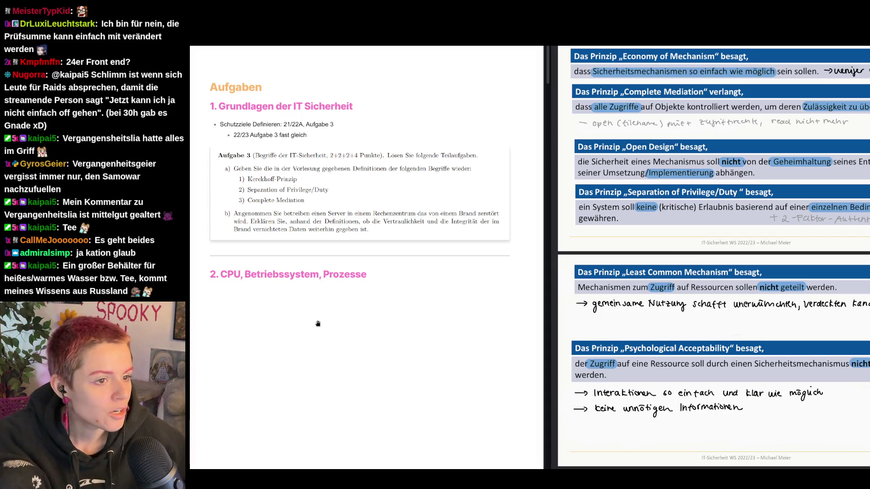
scroll(627, 266, up, 2)
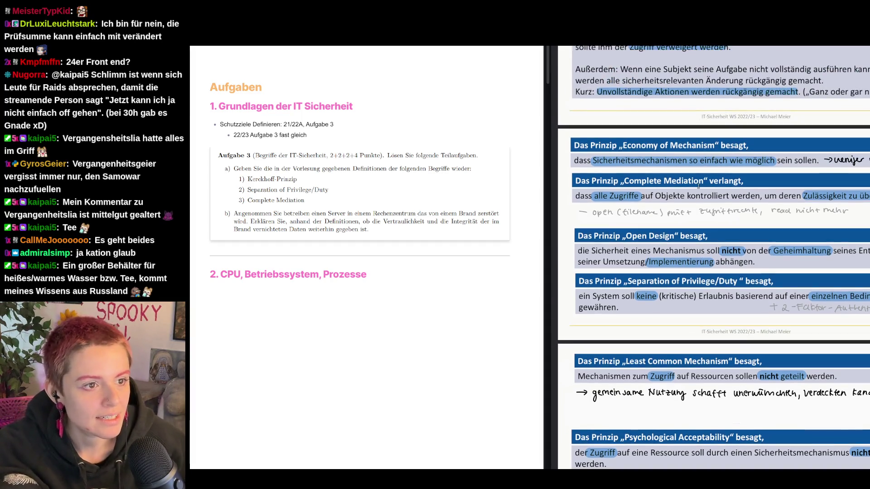
scroll(605, 255, up, 1)
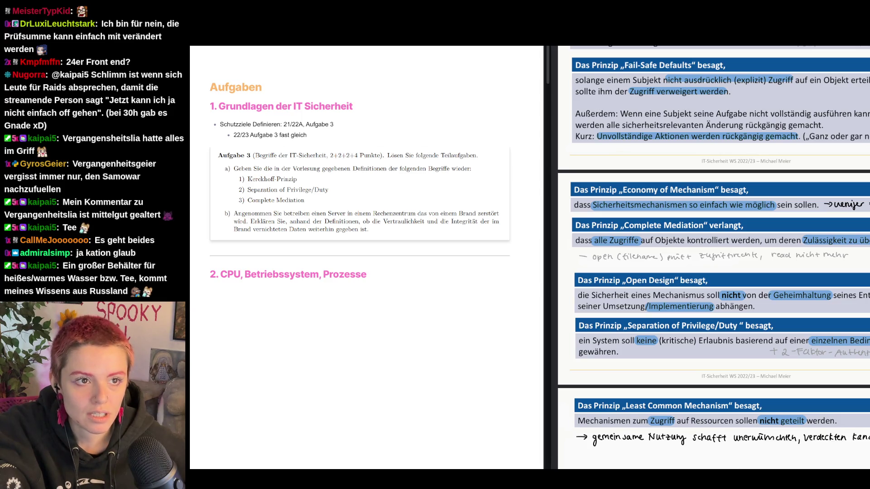
scroll(746, 204, up, 10)
scroll(745, 204, up, 3)
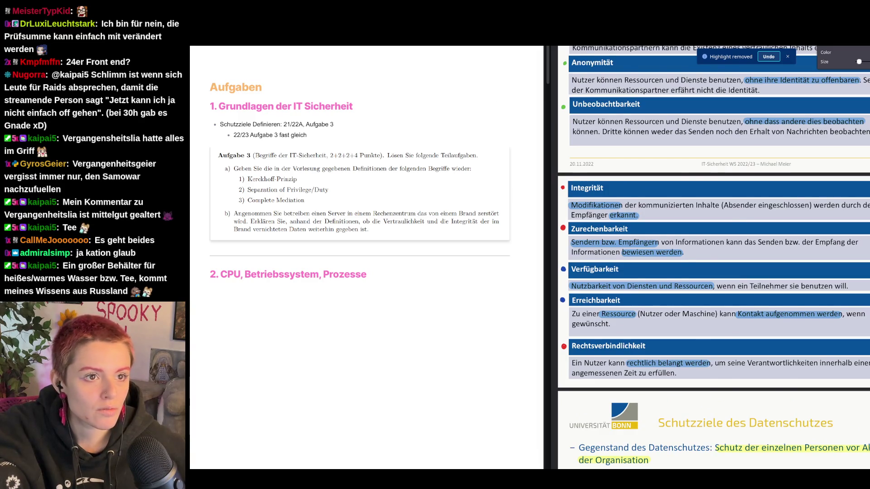
scroll(713, 272, down, 13)
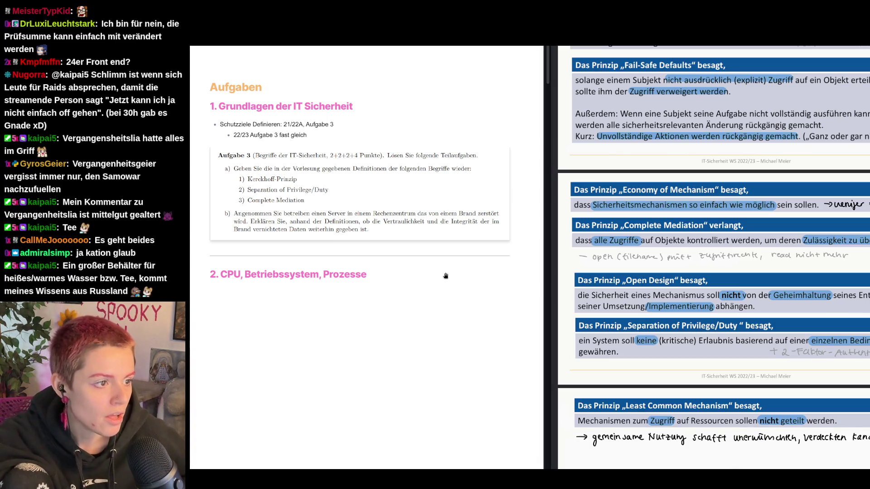
scroll(654, 291, up, 5)
scroll(653, 292, up, 5)
scroll(653, 292, up, 5)
scroll(653, 291, up, 5)
scroll(654, 291, up, 5)
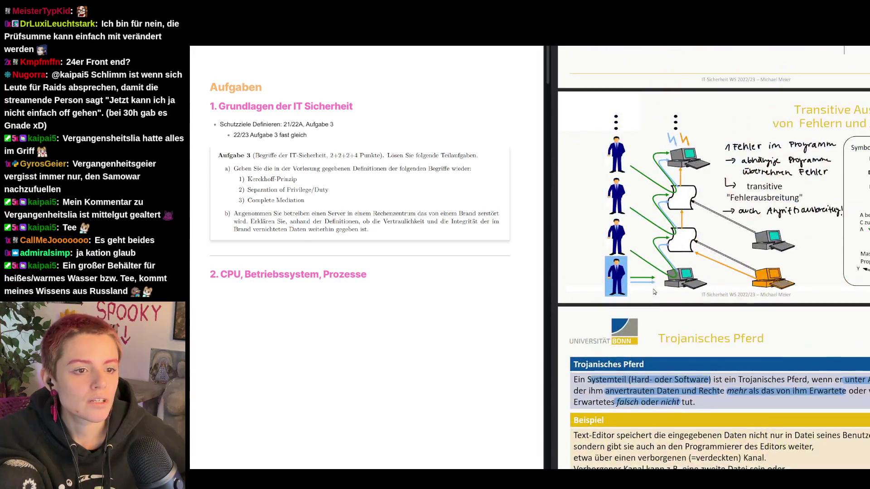
scroll(653, 292, up, 5)
scroll(653, 291, down, 5)
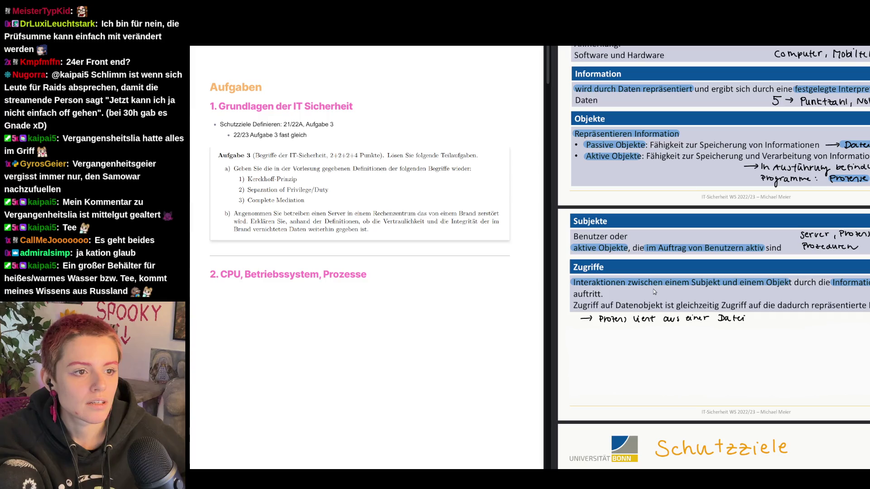
scroll(653, 291, up, 5)
scroll(654, 291, down, 5)
scroll(653, 291, down, 5)
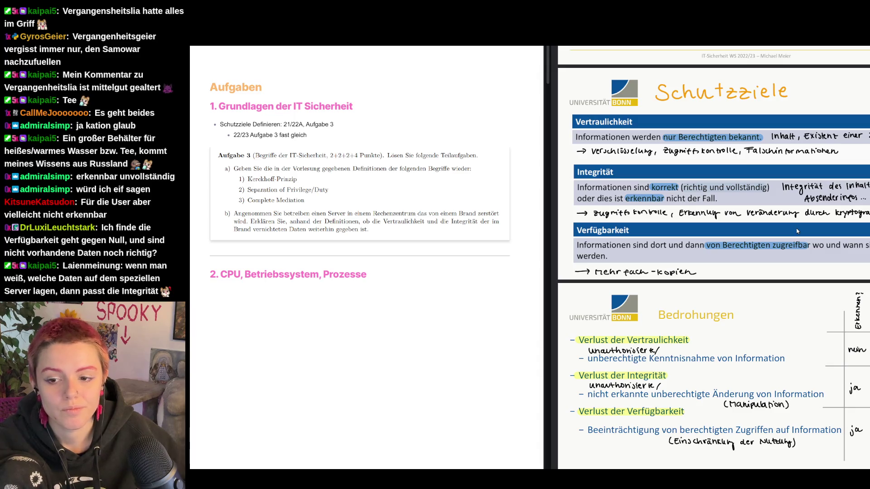
scroll(346, 336, down, 5)
scroll(347, 337, down, 5)
scroll(347, 337, down, 5)
scroll(347, 336, down, 5)
scroll(348, 337, down, 5)
scroll(347, 336, down, 5)
scroll(347, 336, down, 5)
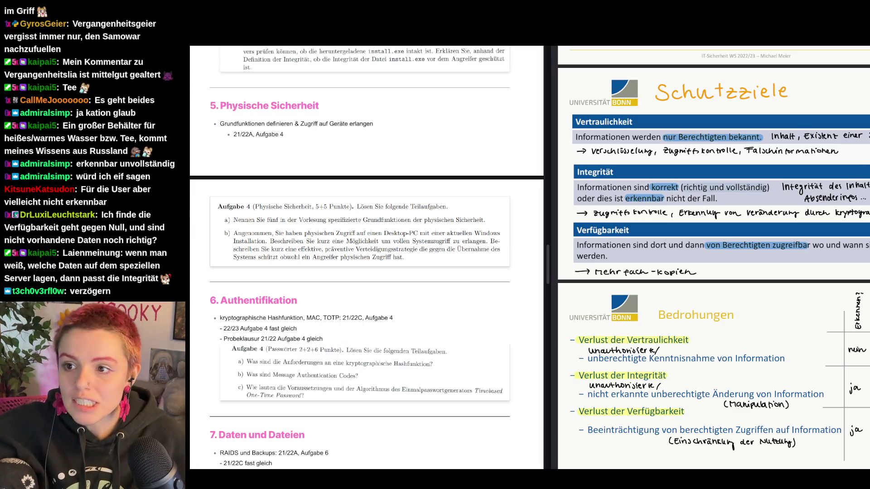
scroll(702, 290, down, 10)
scroll(701, 291, down, 10)
scroll(702, 291, down, 2)
scroll(701, 292, down, 2)
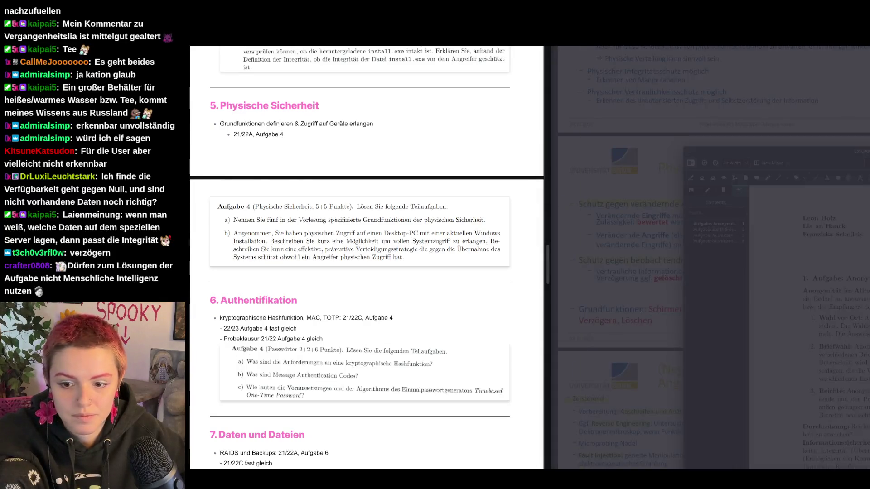
Step: Hide the PDF's table of contents so the exercise sheet page fills the pane
key(F7)
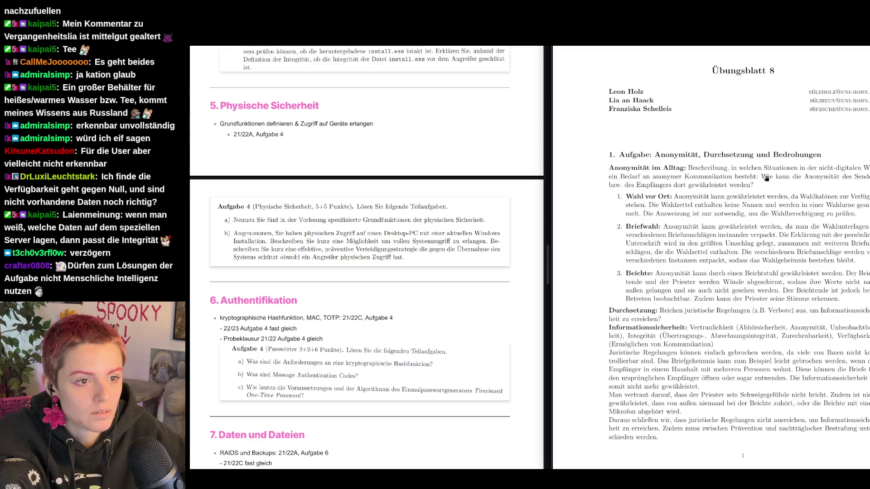
scroll(736, 231, down, 5)
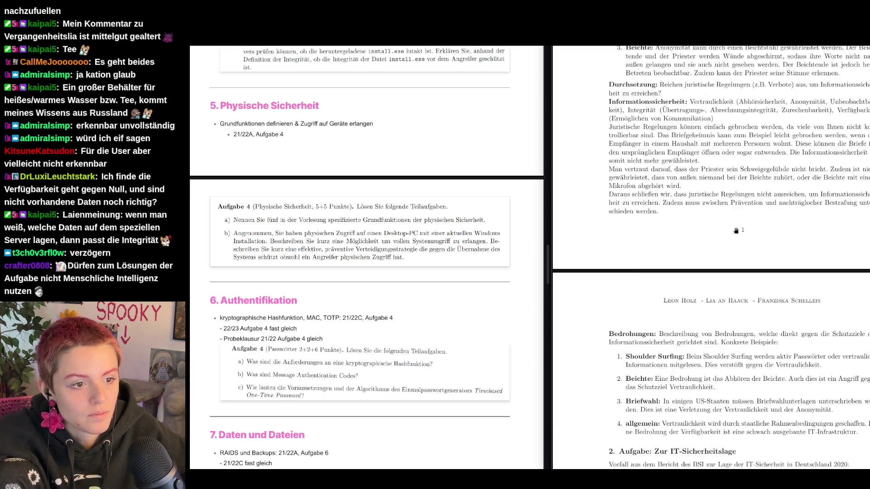
scroll(736, 231, down, 5)
scroll(735, 230, down, 1)
scroll(735, 230, down, 5)
scroll(735, 230, down, 3)
scroll(736, 230, down, 1)
scroll(736, 231, down, 1)
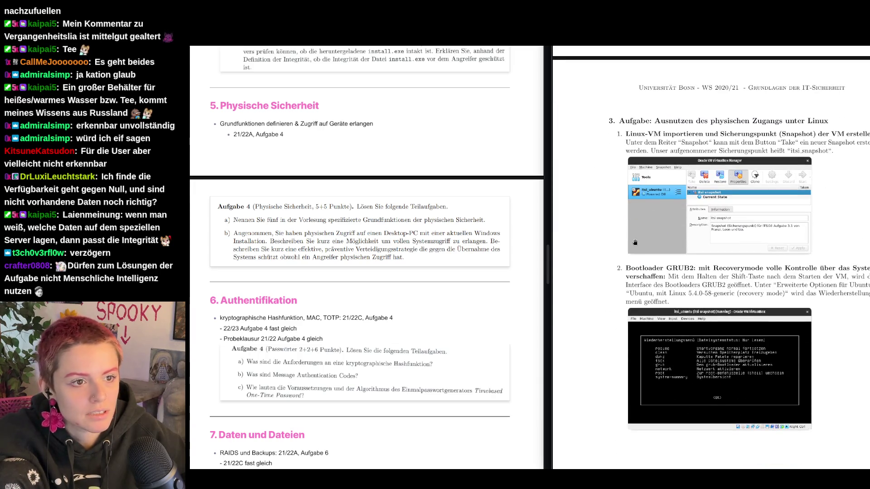
scroll(635, 241, down, 3)
scroll(635, 241, down, 3)
scroll(634, 241, down, 4)
scroll(632, 238, down, 3)
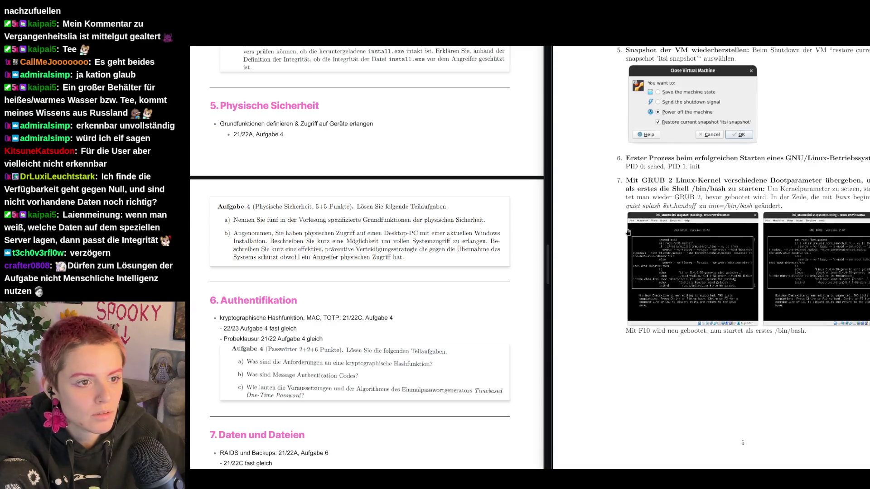
scroll(628, 232, up, 1)
scroll(628, 232, down, 2)
scroll(627, 232, down, 10)
scroll(628, 232, down, 15)
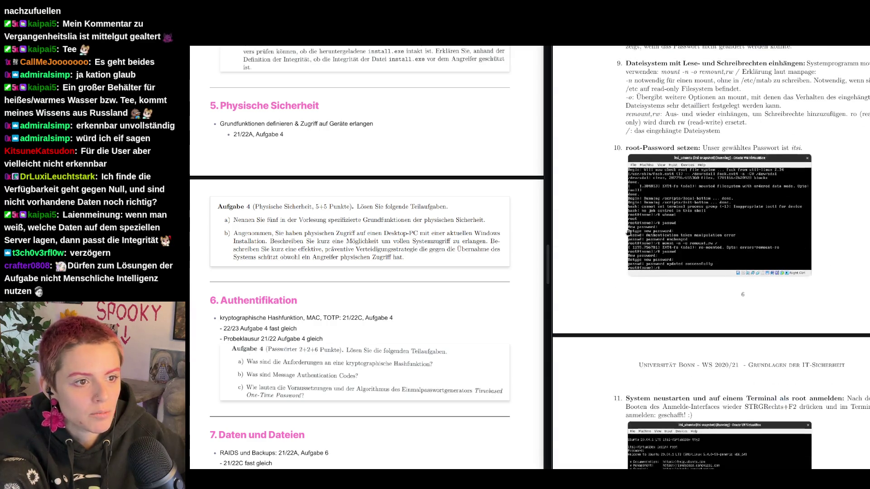
scroll(628, 232, down, 10)
scroll(628, 232, down, 20)
scroll(628, 232, down, 20)
scroll(628, 232, down, 6)
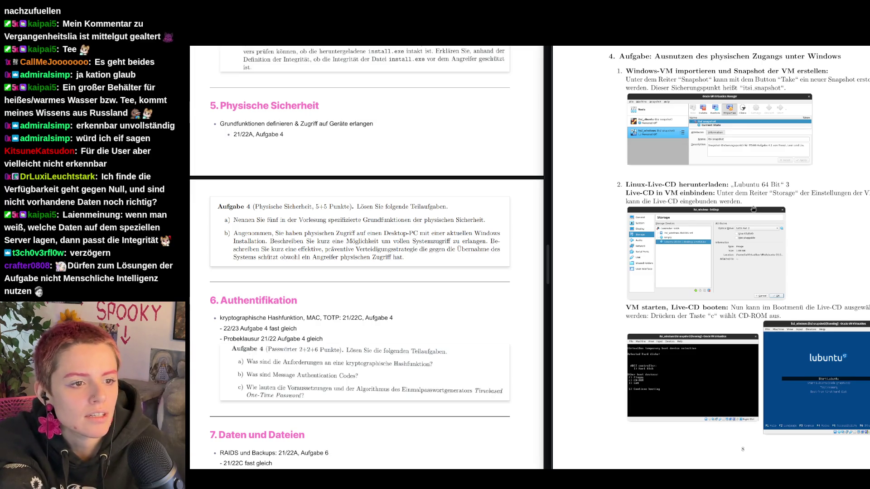
scroll(748, 326, down, 4)
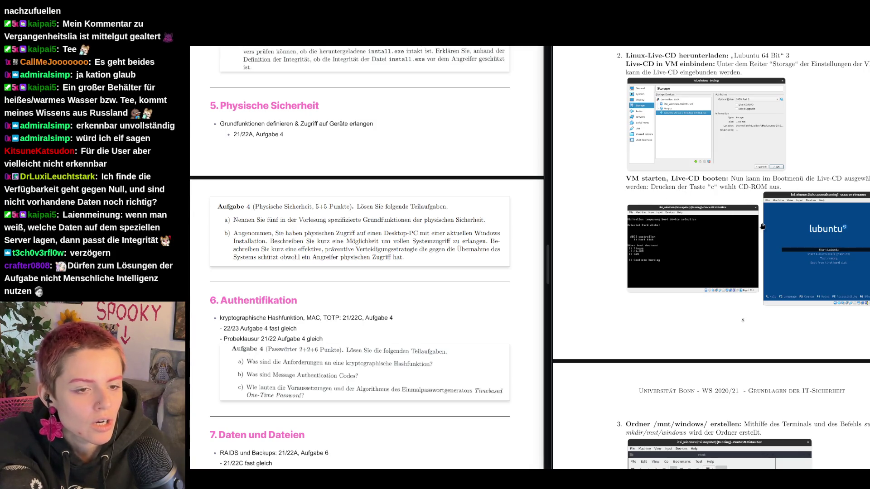
scroll(722, 256, down, 1)
scroll(721, 256, down, 8)
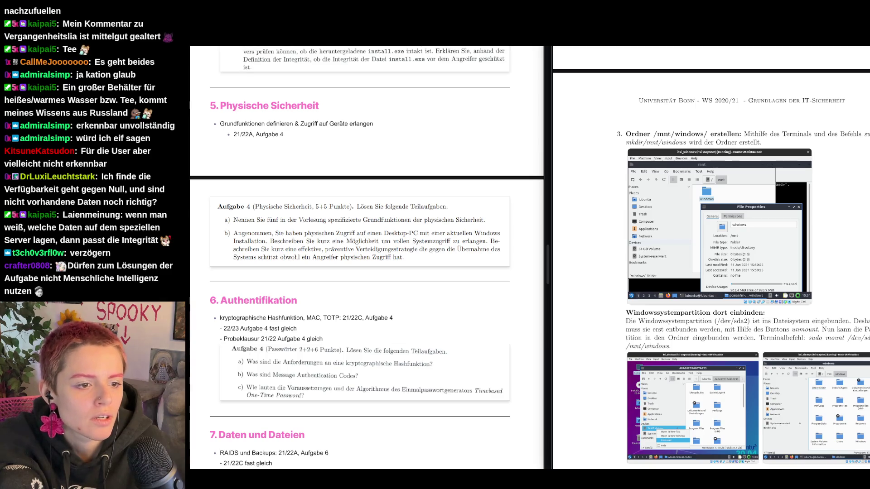
scroll(836, 326, down, 2)
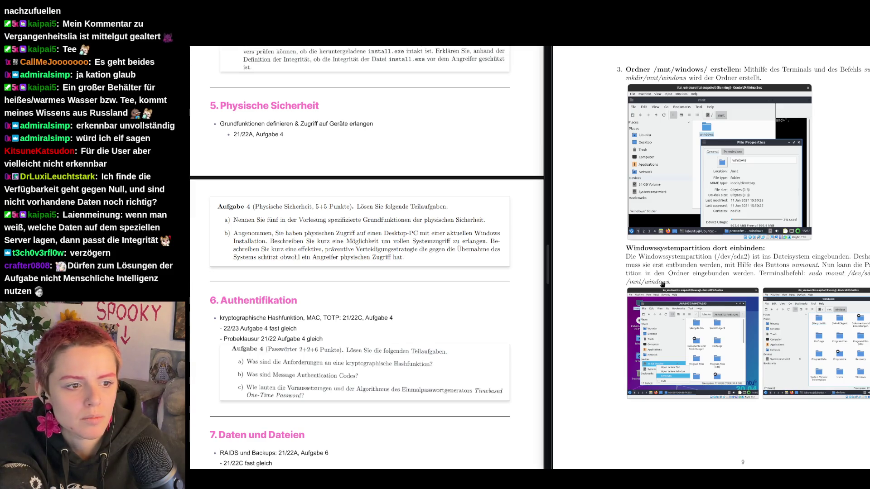
Step: Widen the exercise-sheet pane by moving the divider left
drag(549, 260, 479, 260)
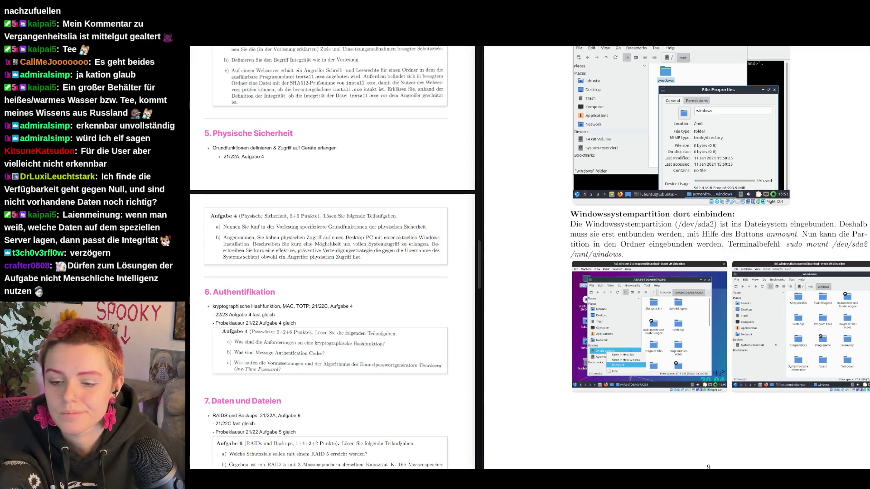
scroll(746, 333, up, 3)
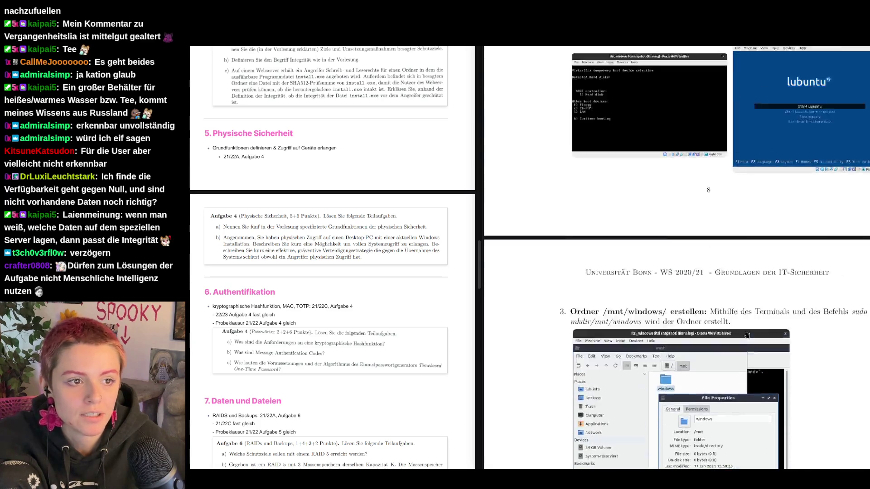
scroll(745, 333, up, 3)
scroll(747, 336, up, 3)
scroll(746, 335, up, 4)
scroll(747, 335, down, 1)
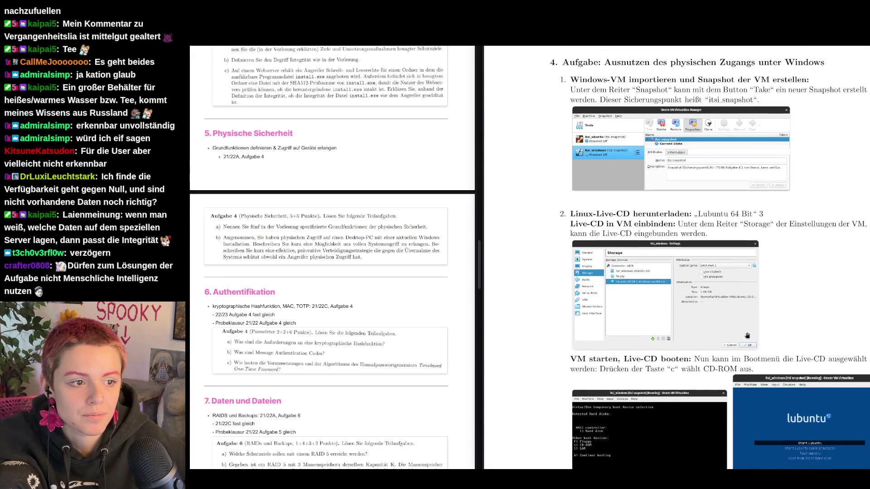
scroll(746, 336, down, 3)
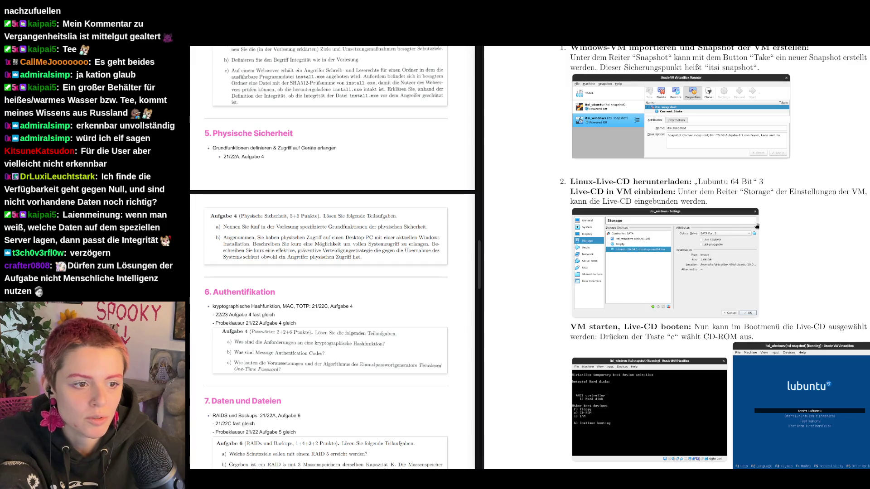
scroll(671, 322, down, 1)
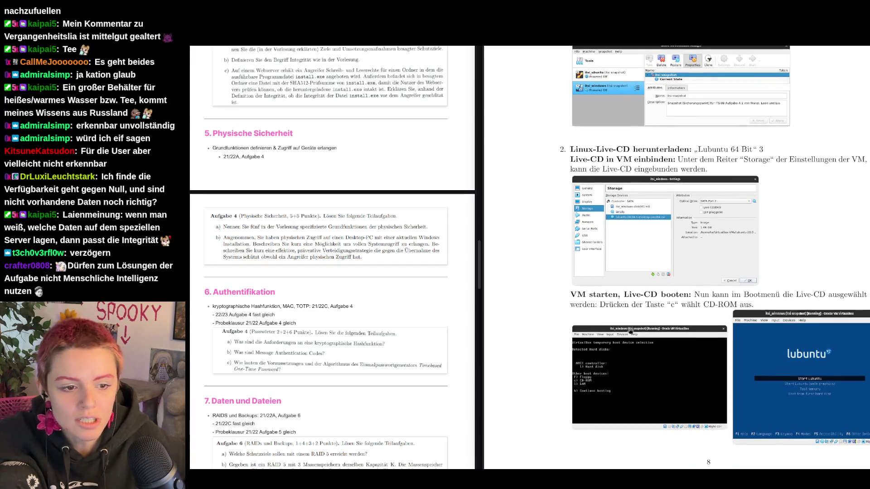
scroll(812, 379, down, 5)
scroll(812, 379, down, 5)
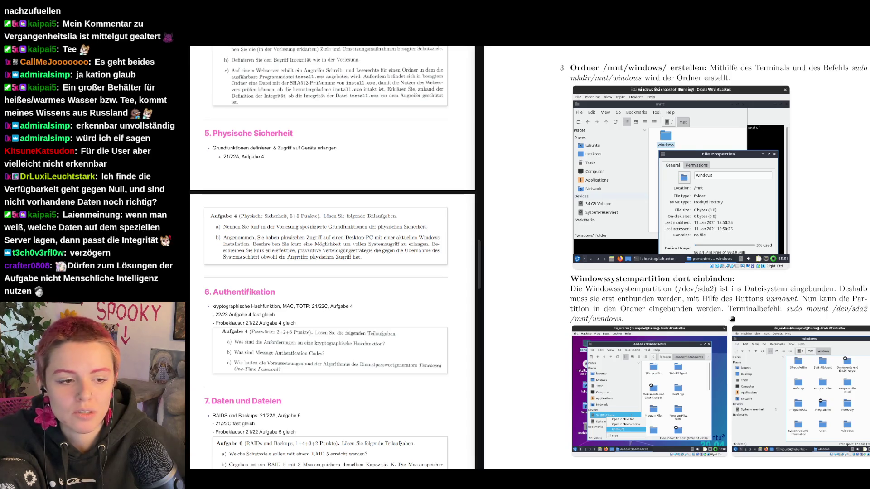
scroll(731, 319, down, 1)
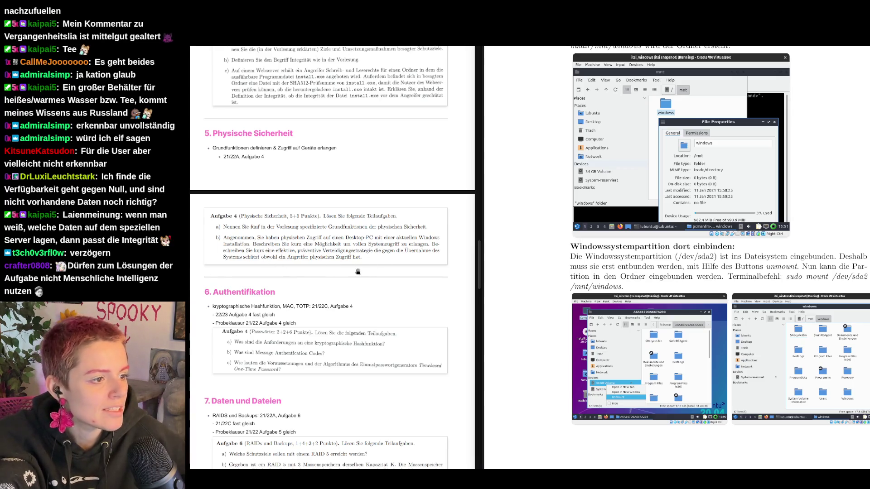
scroll(670, 405, up, 5)
scroll(673, 401, up, 5)
scroll(676, 397, up, 5)
scroll(682, 394, up, 5)
scroll(682, 394, up, 5)
scroll(681, 394, up, 5)
scroll(681, 394, up, 3)
scroll(682, 394, down, 3)
scroll(681, 394, down, 3)
scroll(669, 301, up, 1)
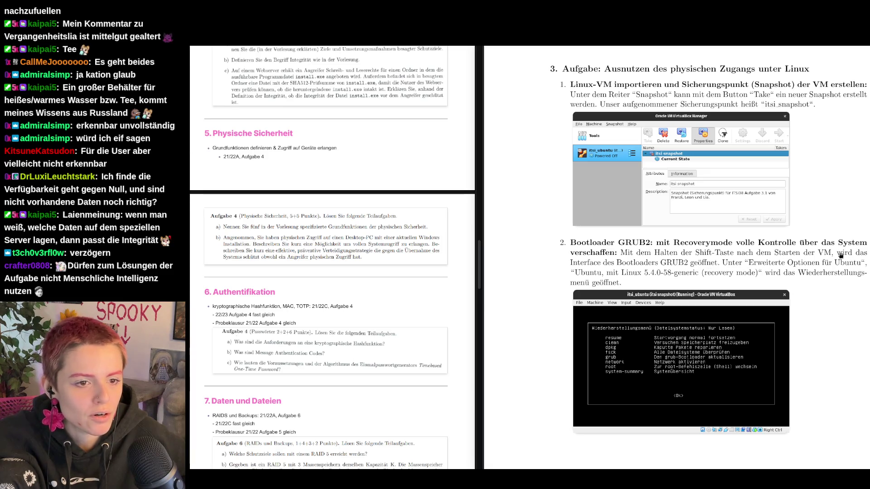
scroll(716, 327, down, 3)
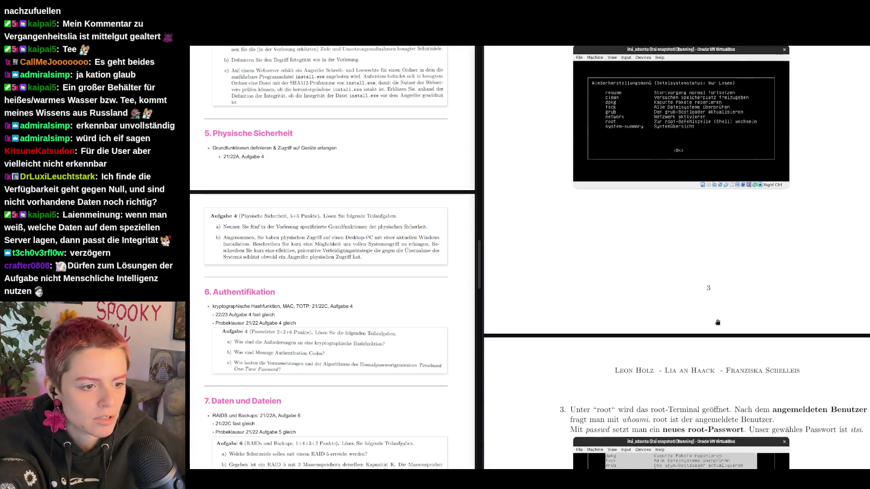
scroll(740, 309, down, 4)
scroll(761, 296, down, 2)
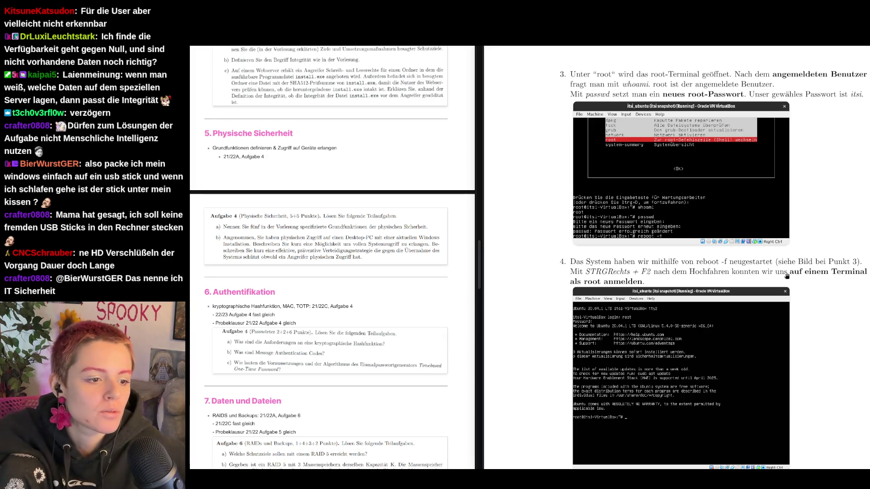
scroll(787, 275, down, 5)
scroll(802, 293, down, 5)
scroll(842, 334, down, 5)
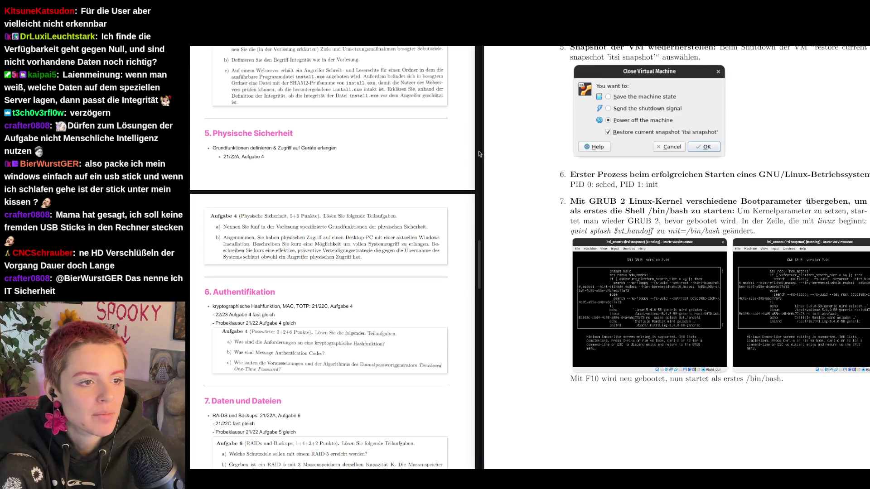
scroll(732, 327, up, 5)
scroll(714, 323, up, 5)
scroll(680, 316, up, 5)
scroll(646, 307, up, 3)
scroll(646, 307, up, 5)
scroll(646, 308, up, 5)
scroll(645, 307, up, 3)
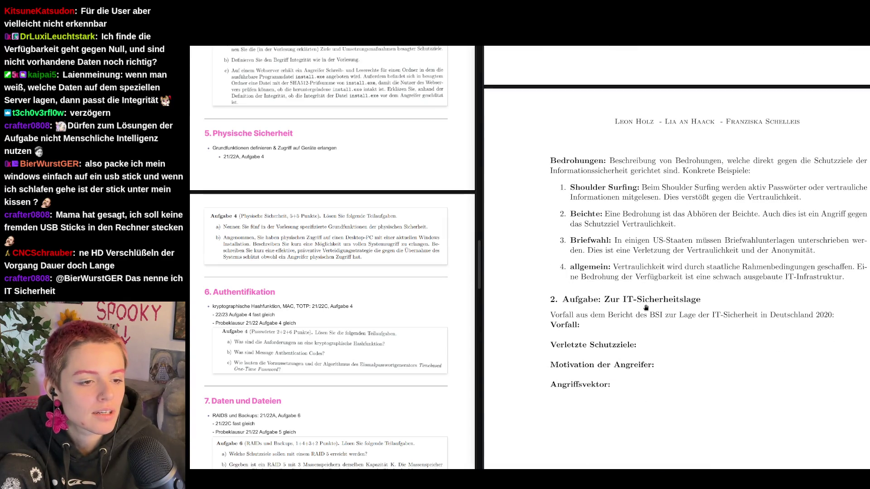
scroll(728, 315, up, 2)
scroll(728, 314, up, 5)
scroll(758, 326, up, 4)
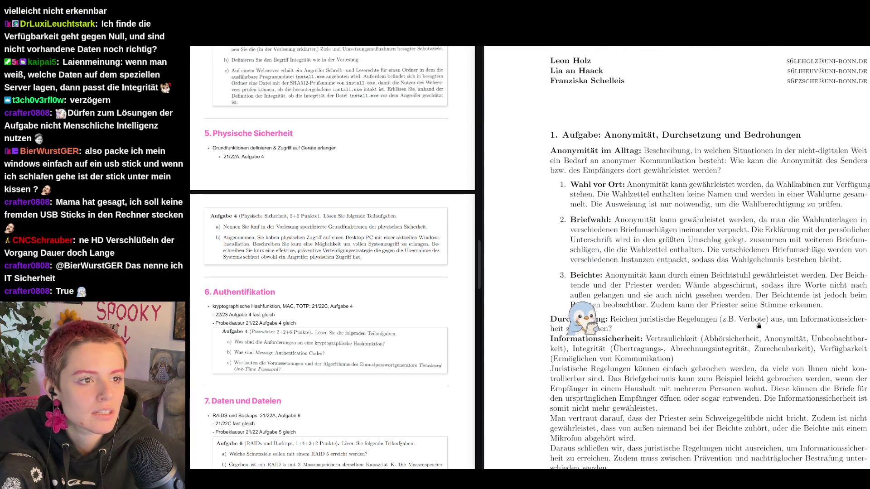
scroll(759, 326, down, 2)
scroll(758, 326, down, 5)
scroll(757, 323, down, 5)
scroll(754, 320, down, 5)
scroll(755, 320, down, 5)
scroll(754, 320, down, 5)
Step: Bring the physical-security lecture slides back into the side pane
key(alt+Tab)
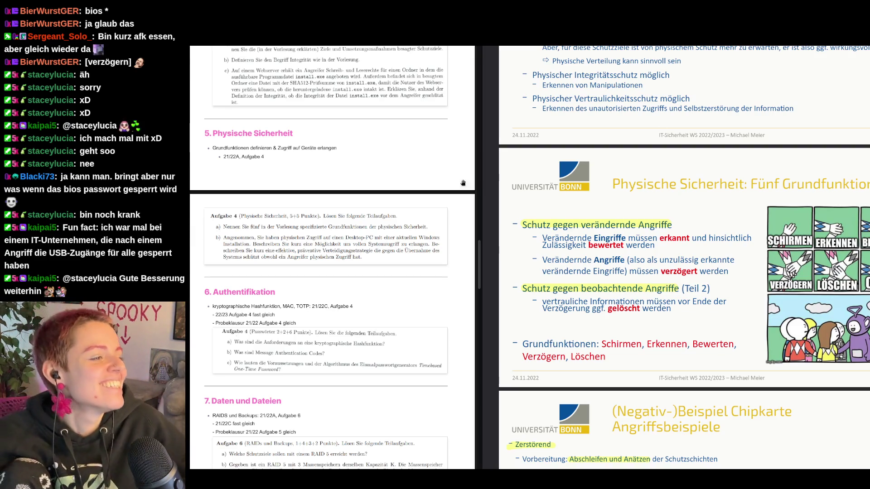
scroll(390, 306, down, 1)
scroll(391, 305, down, 2)
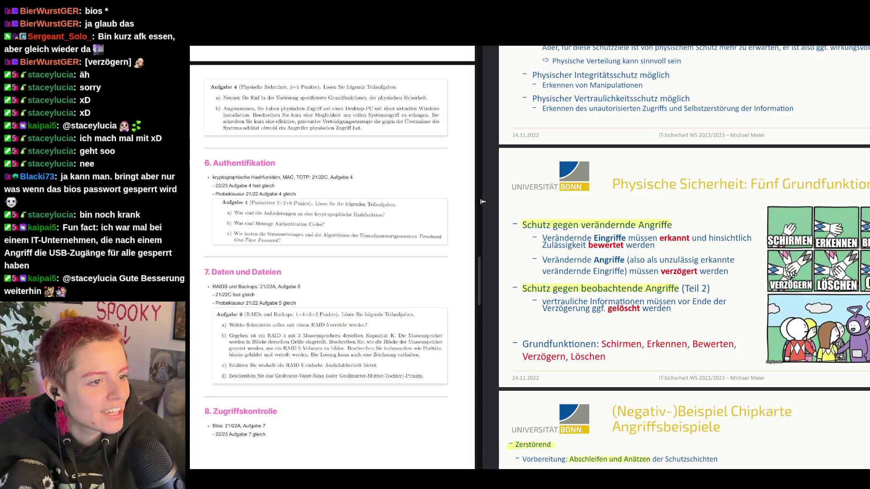
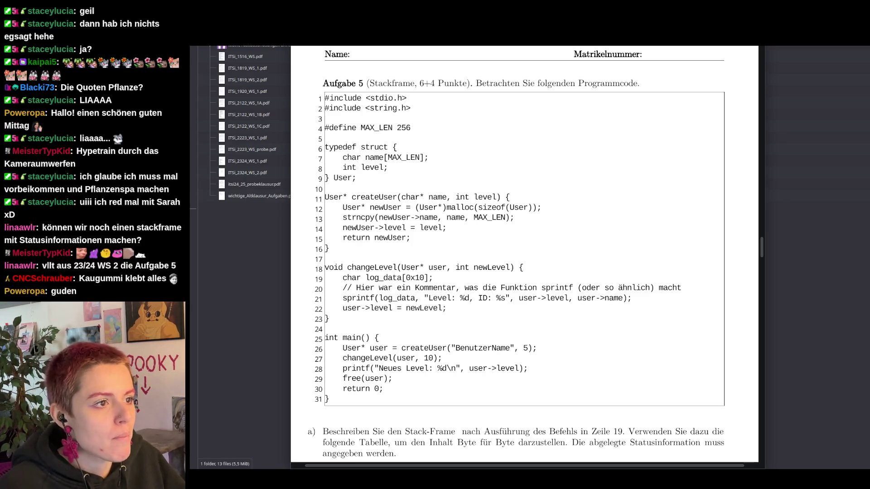
scroll(592, 199, down, 5)
scroll(591, 200, down, 5)
scroll(592, 200, down, 3)
scroll(592, 197, down, 5)
scroll(592, 198, down, 5)
scroll(564, 115, down, 2)
scroll(565, 129, up, 2)
scroll(567, 145, down, 5)
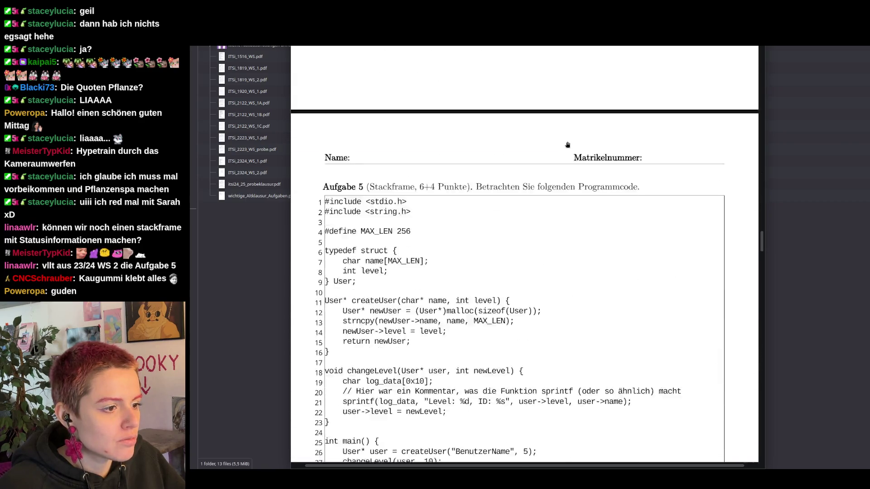
scroll(567, 145, down, 2)
Step: Minimize the exam PDF window to return to the folder of past exam PDFs
key(super+Down)
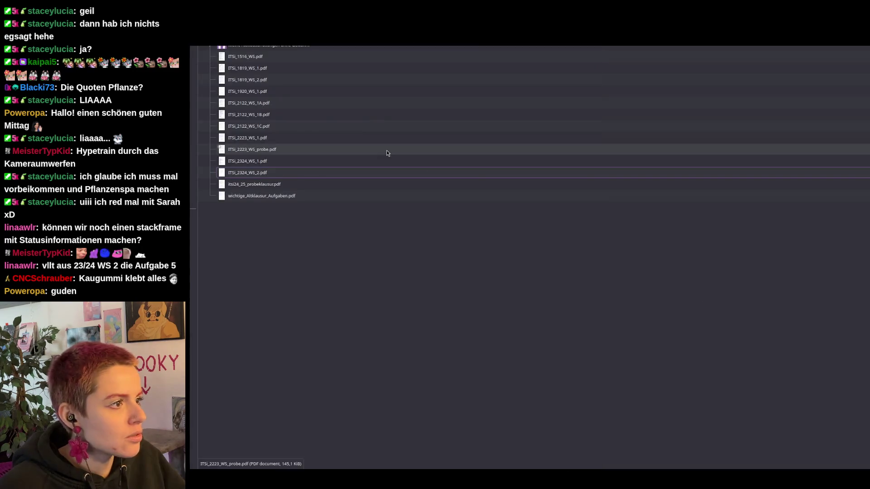
Step: Open ITSi_2324_WS_2.pdf from Dolphin in Firefox via Open With
right_click(261, 175)
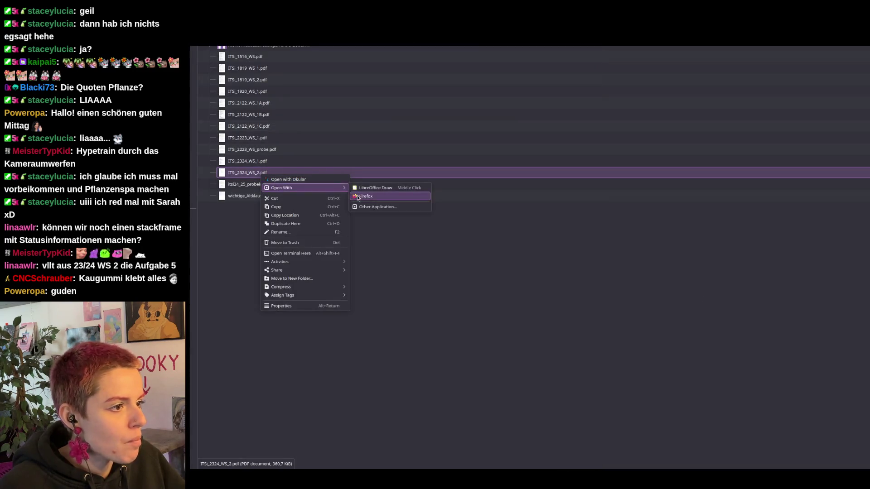
mouse_move(282, 188)
click(360, 195)
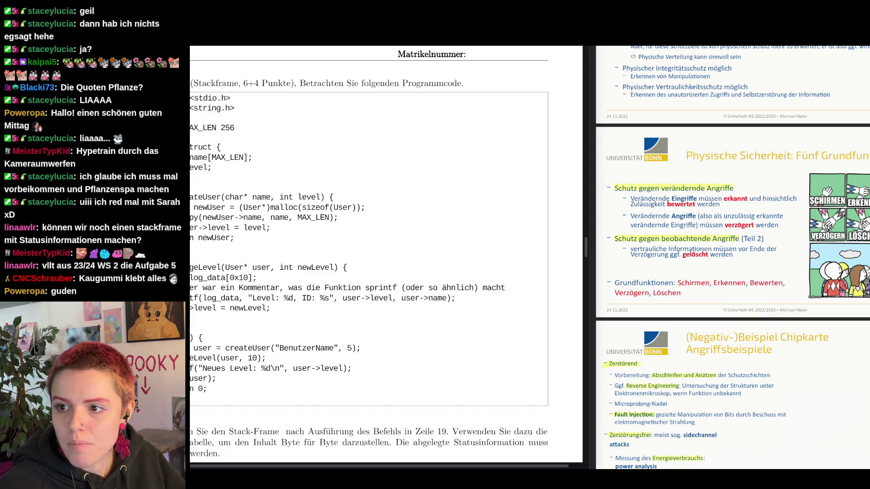
Step: Show the exam's Adresse/Wert table beside the Aufgabe 5 code and widen the table pane
key(alt+Tab)
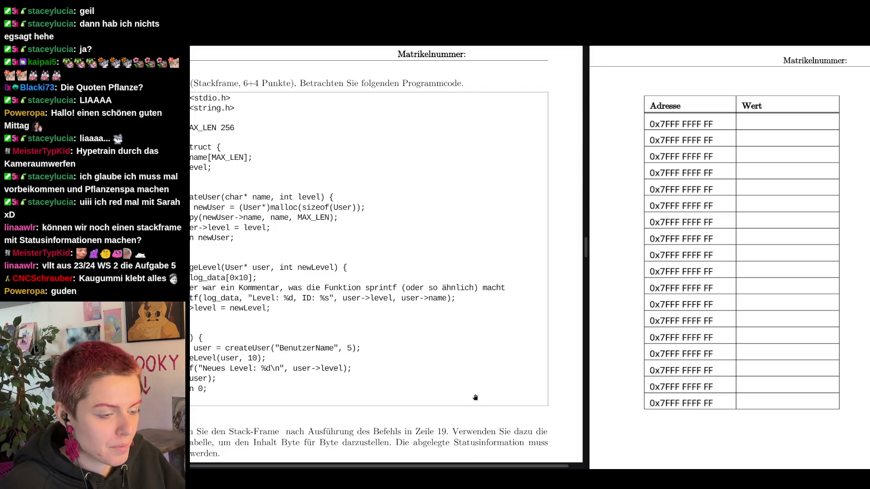
scroll(477, 398, down, 1)
scroll(477, 397, down, 1)
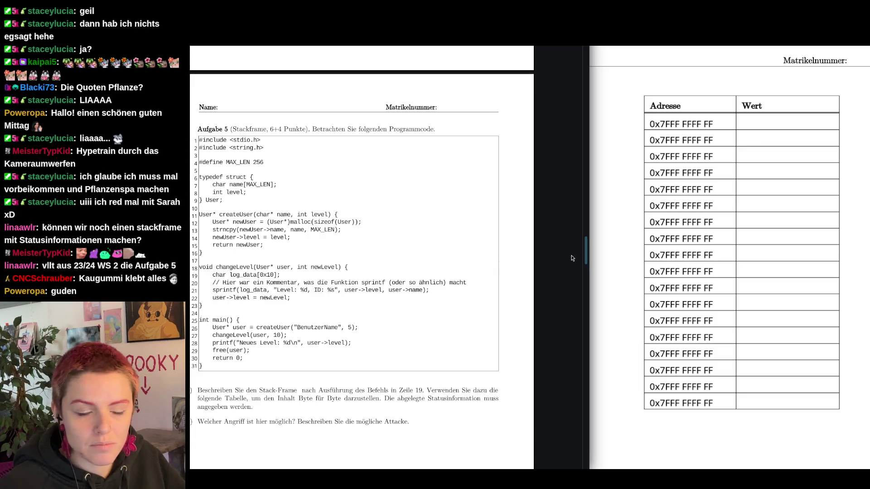
scroll(580, 237, up, 1)
scroll(580, 237, up, 1)
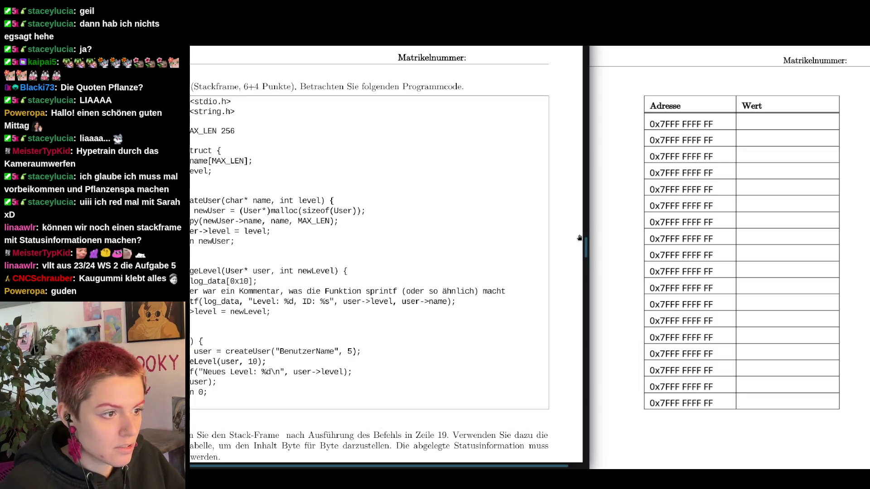
drag(388, 461, 374, 465)
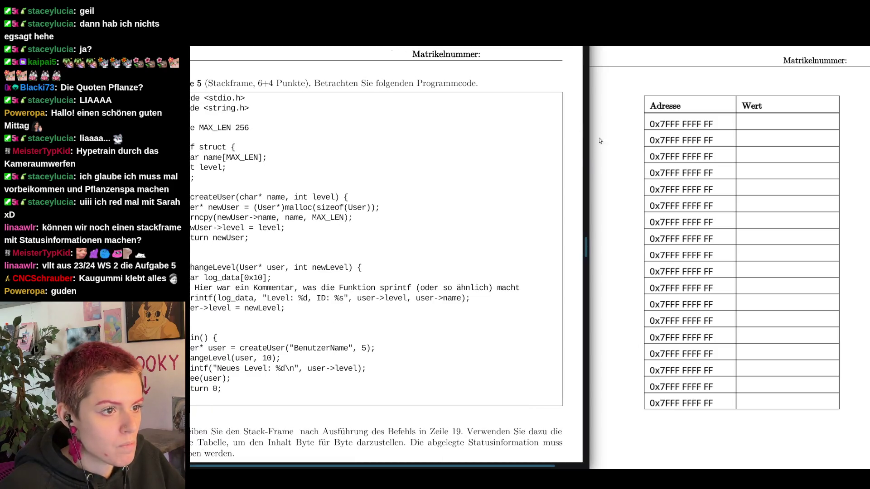
drag(588, 158, 555, 167)
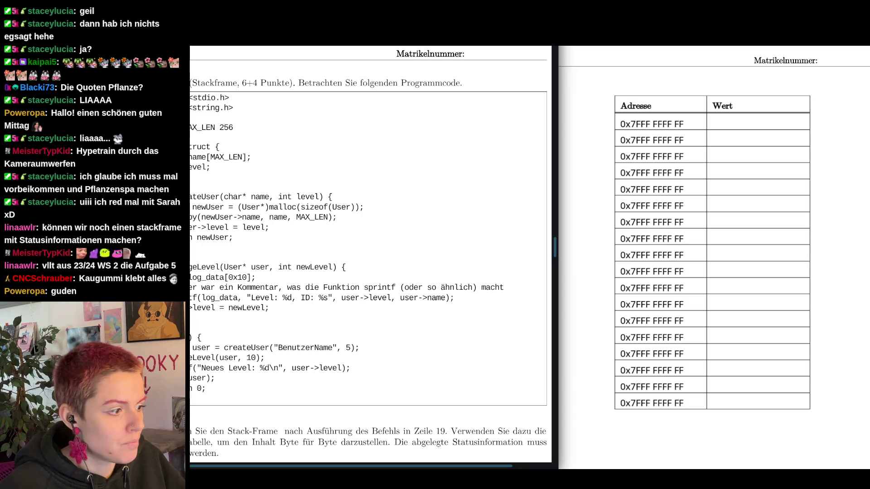
scroll(370, 258, left, 3)
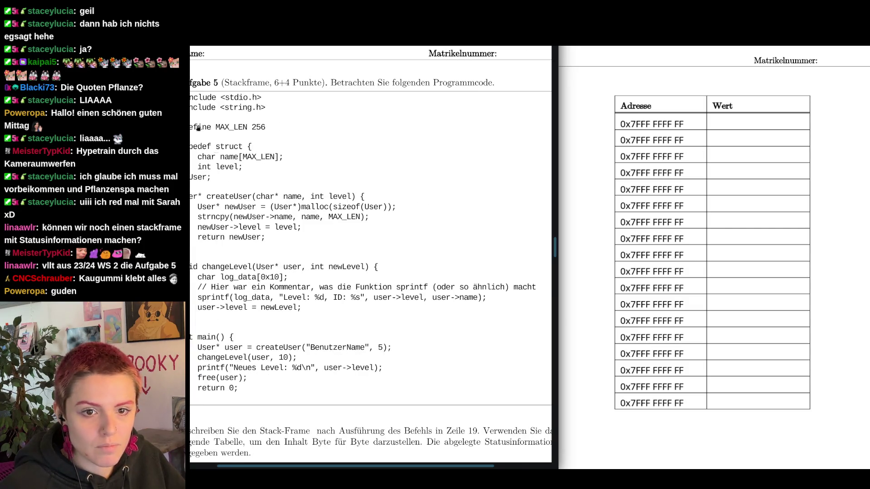
drag(459, 466, 414, 467)
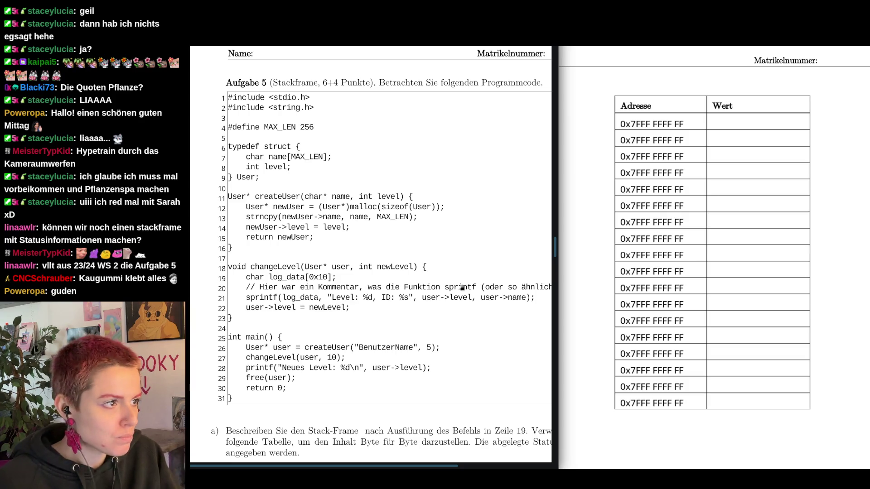
scroll(330, 295, down, 2)
scroll(330, 296, down, 4)
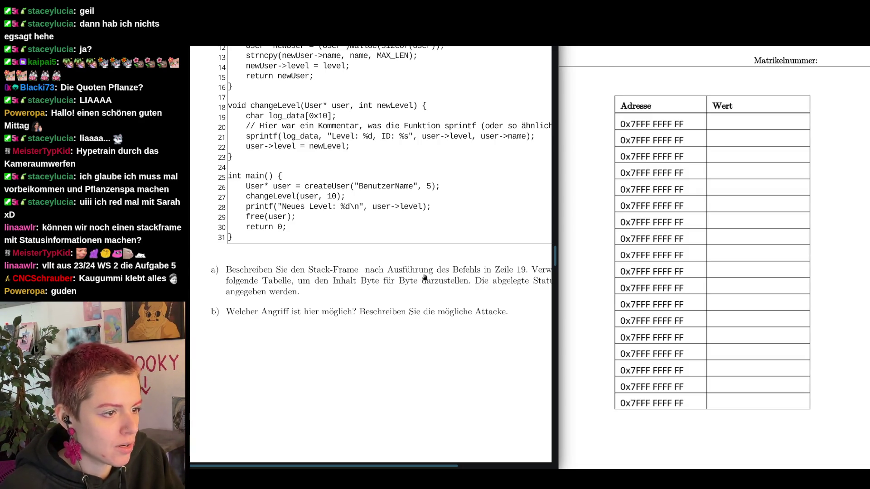
mouse_move(441, 466)
mouse_down()
mouse_move(556, 465)
mouse_move(457, 467)
mouse_move(514, 463)
mouse_up()
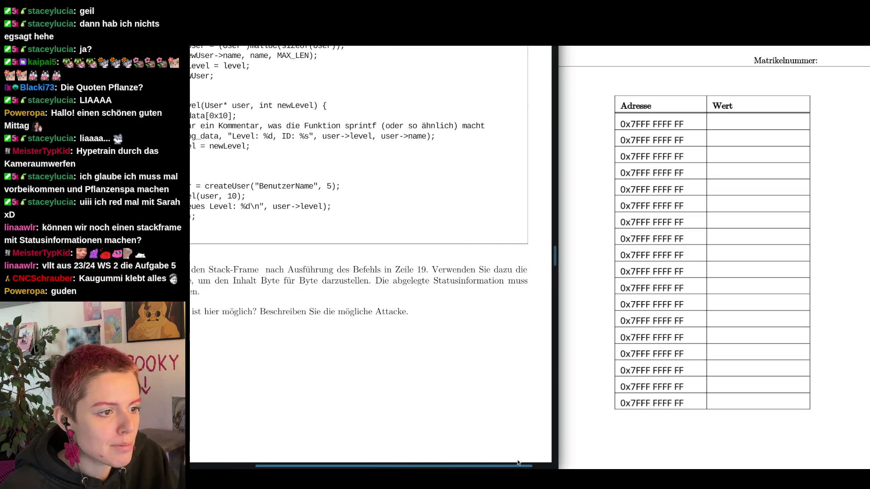
mouse_move(515, 463)
mouse_down()
mouse_move(444, 467)
mouse_move(453, 466)
mouse_up()
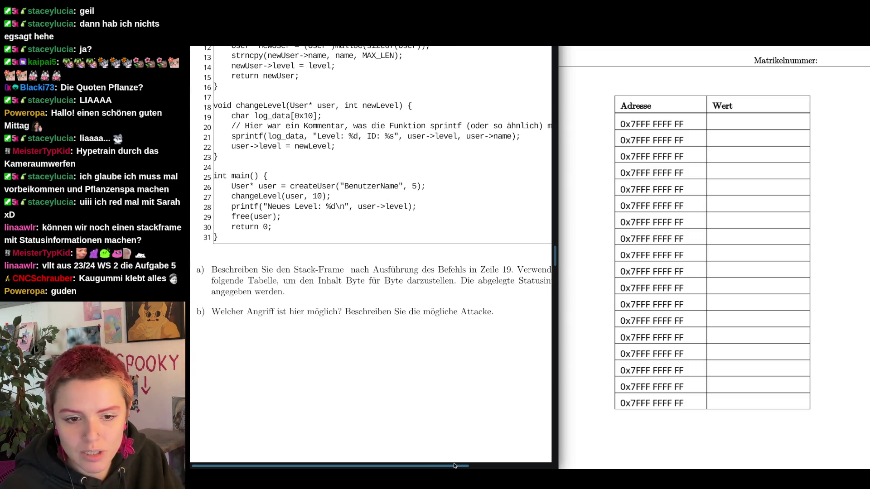
drag(454, 463, 452, 465)
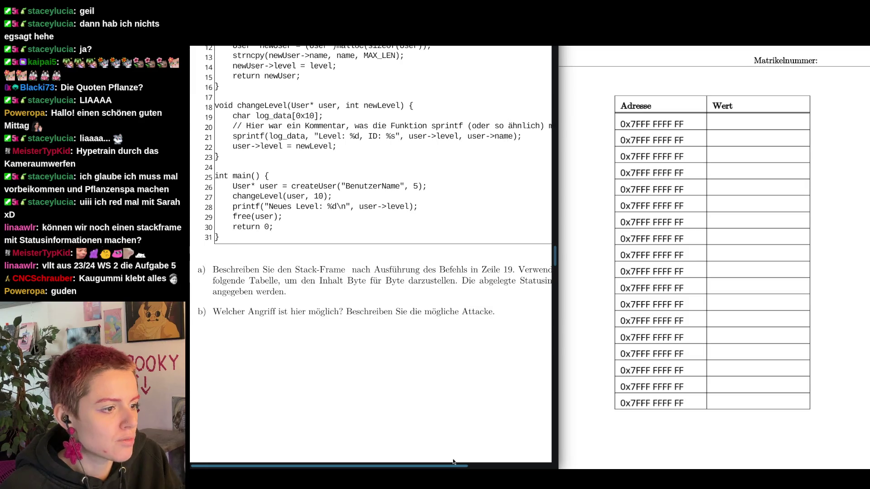
scroll(399, 301, up, 2)
scroll(399, 300, up, 2)
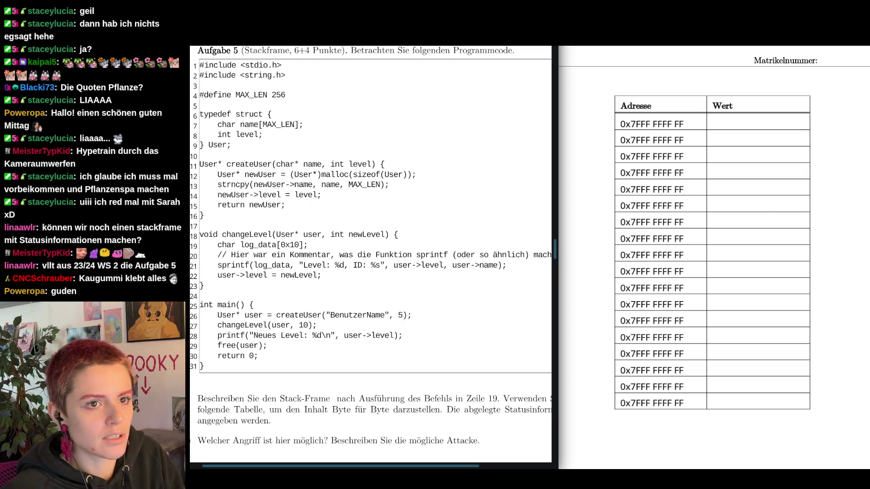
key(ctrl+t)
text(sp)
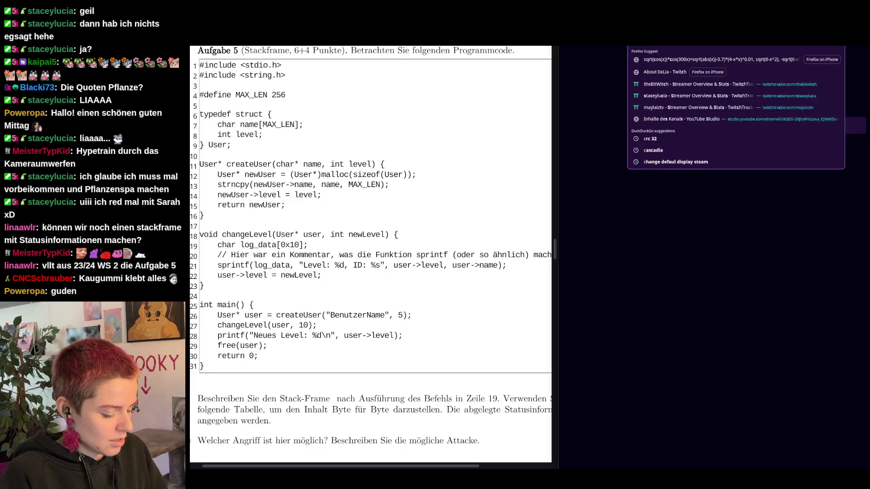
text(printf)
key(Return)
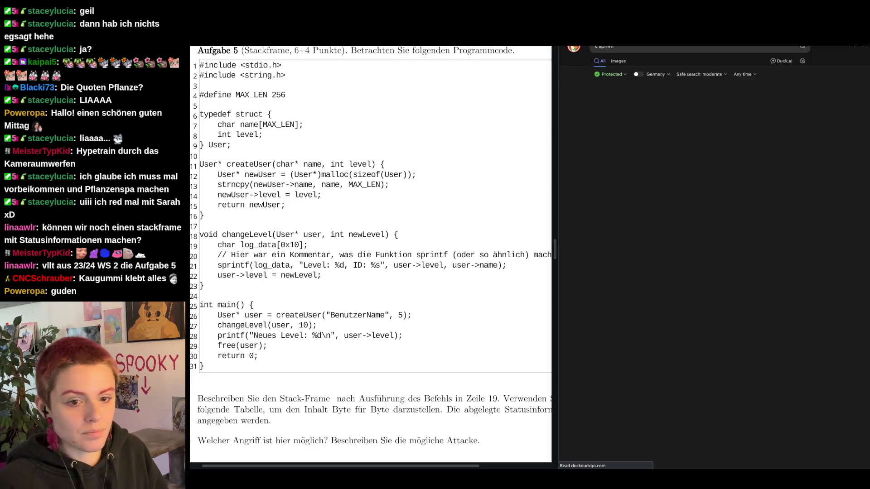
click(657, 192)
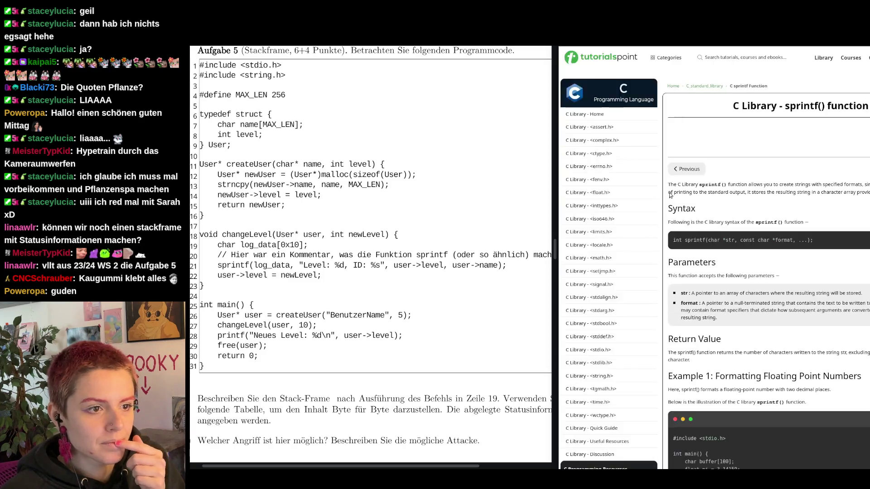
scroll(724, 256, down, 3)
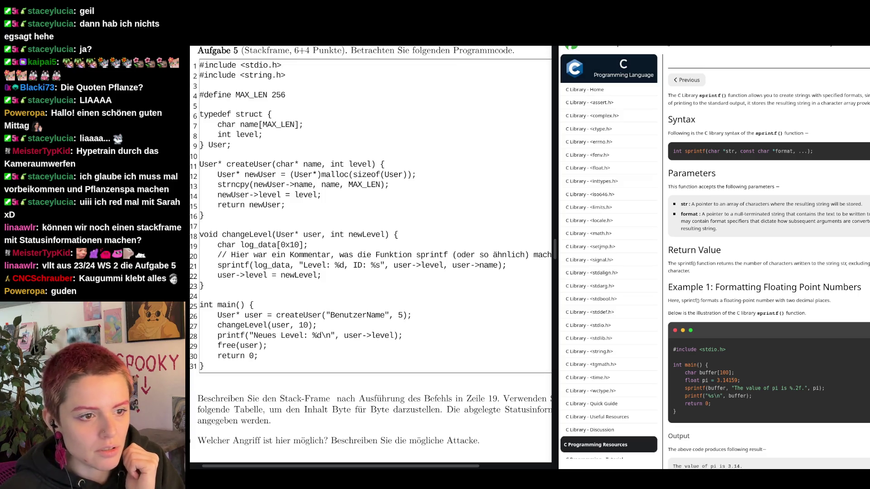
scroll(776, 253, down, 2)
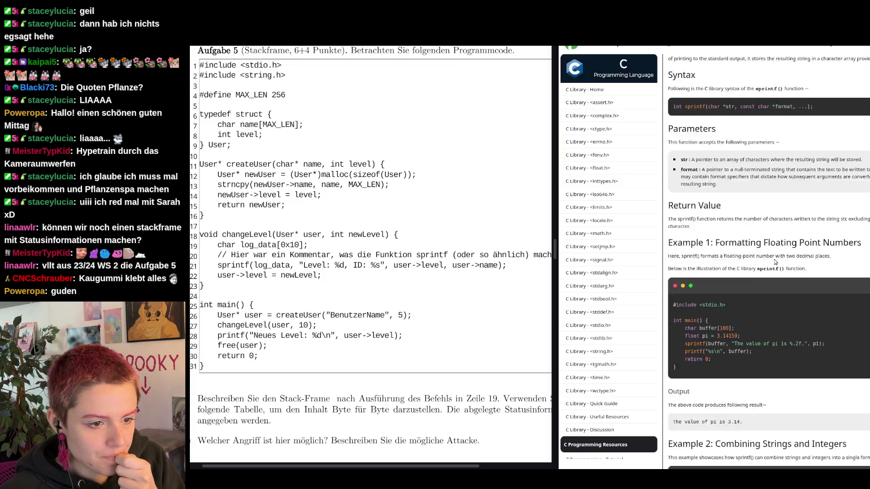
scroll(748, 224, down, 3)
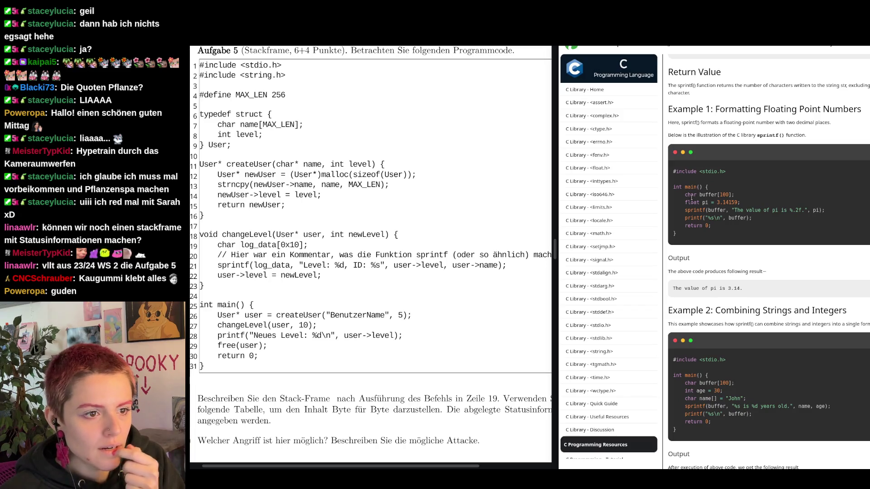
drag(683, 195, 735, 195)
click(736, 194)
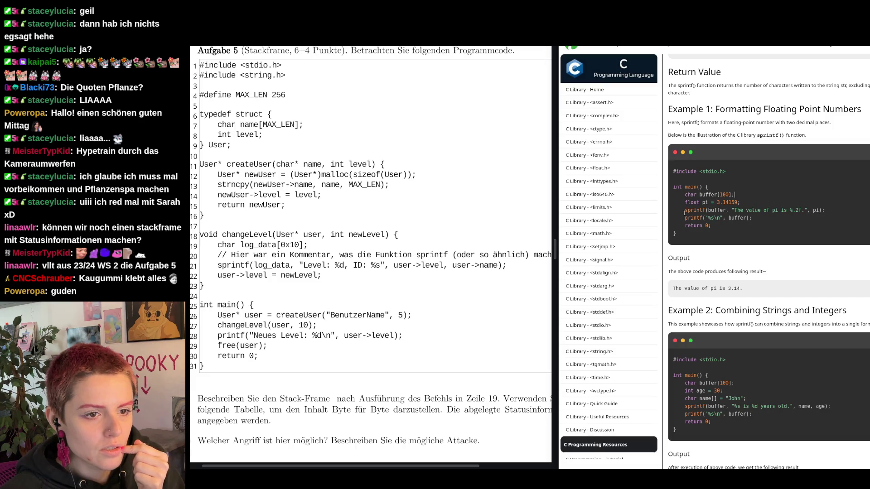
drag(684, 211, 730, 211)
click(730, 210)
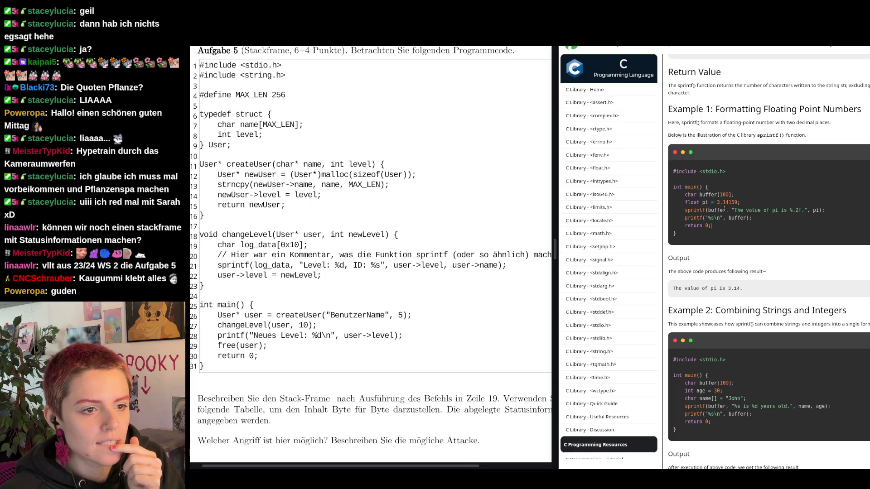
drag(706, 210, 820, 210)
click(704, 210)
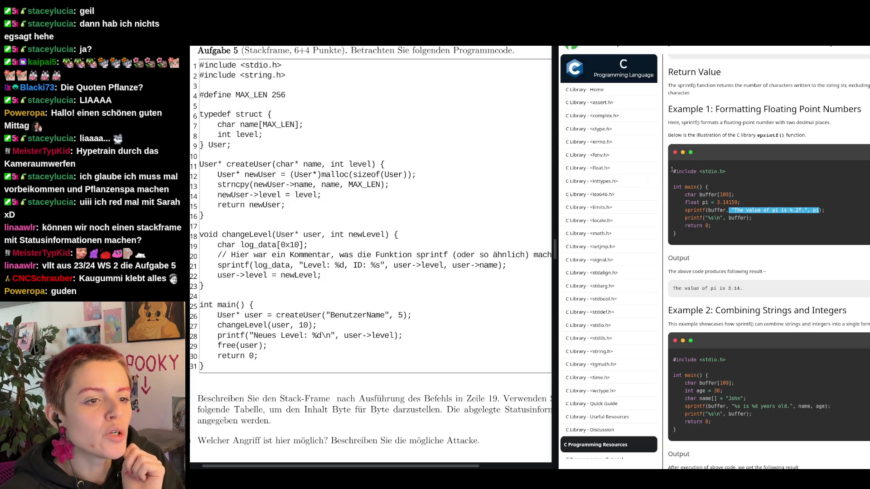
drag(699, 194, 735, 195)
click(810, 217)
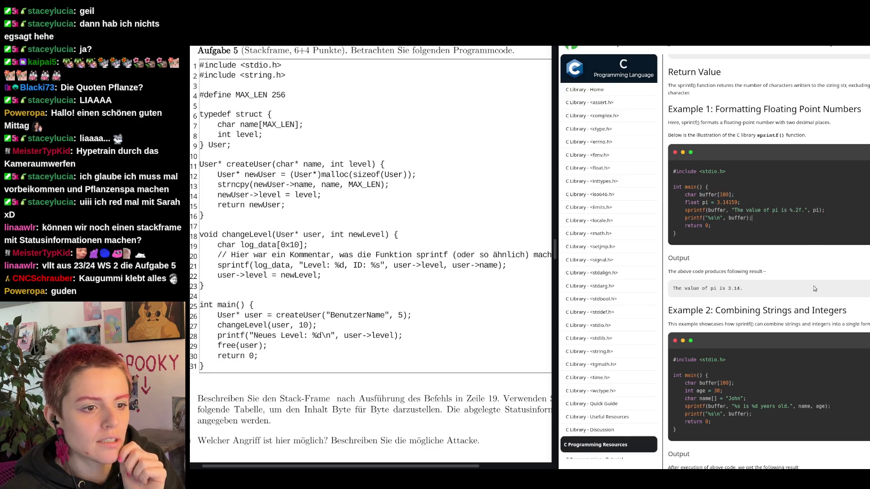
scroll(813, 286, down, 2)
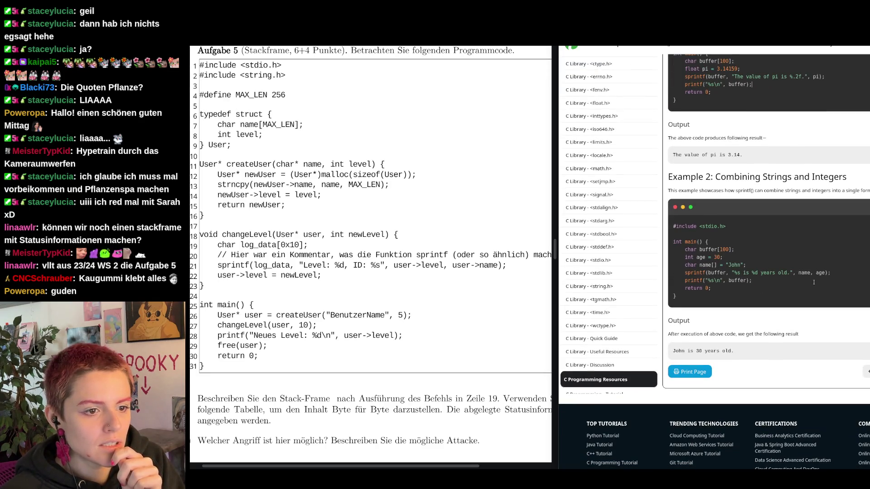
scroll(812, 282, up, 3)
scroll(814, 281, up, 4)
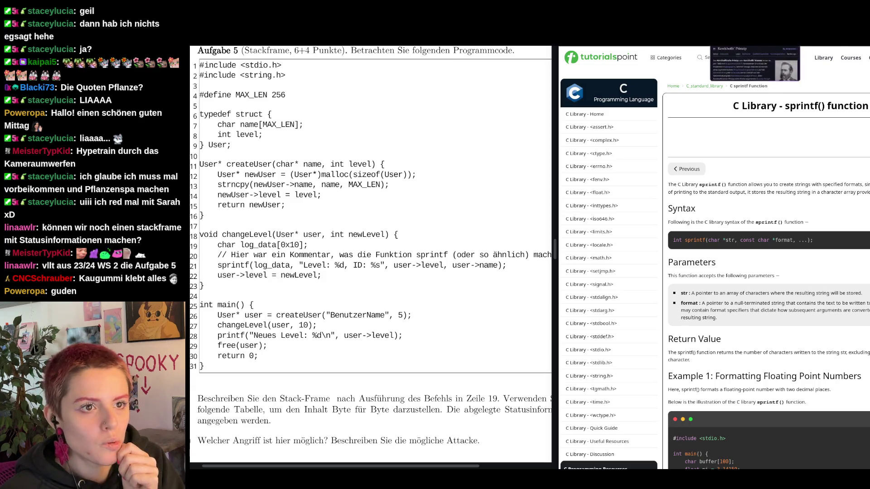
Step: Bring the exam PDF's empty stack table back into the right pane, ready for text notes
key(alt+Tab)
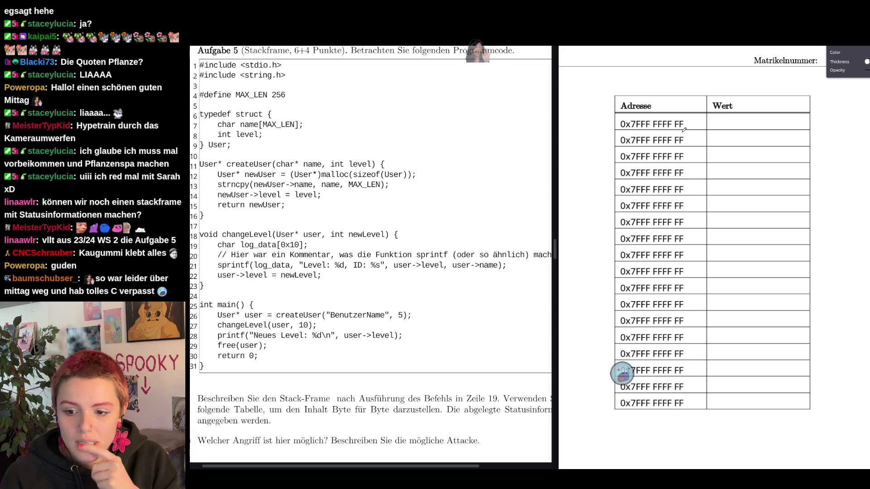
key(h)
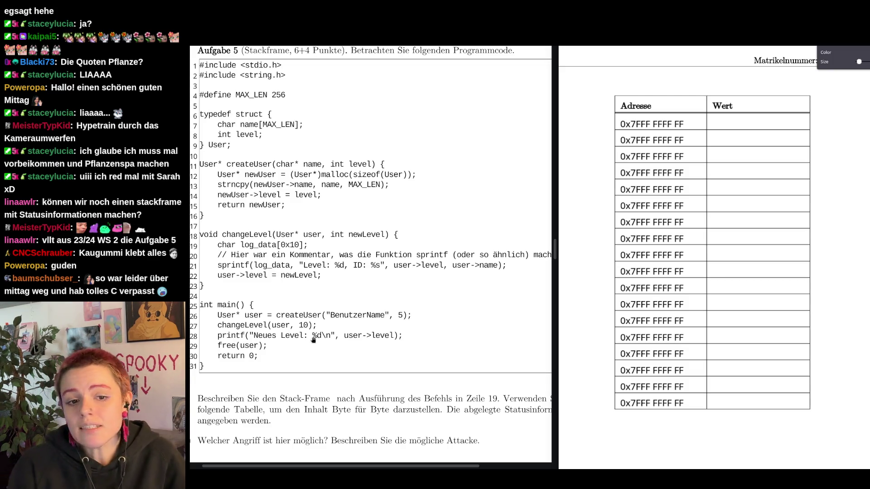
Step: Start an empty text note in the first Wert cell of the stack table
click(725, 122)
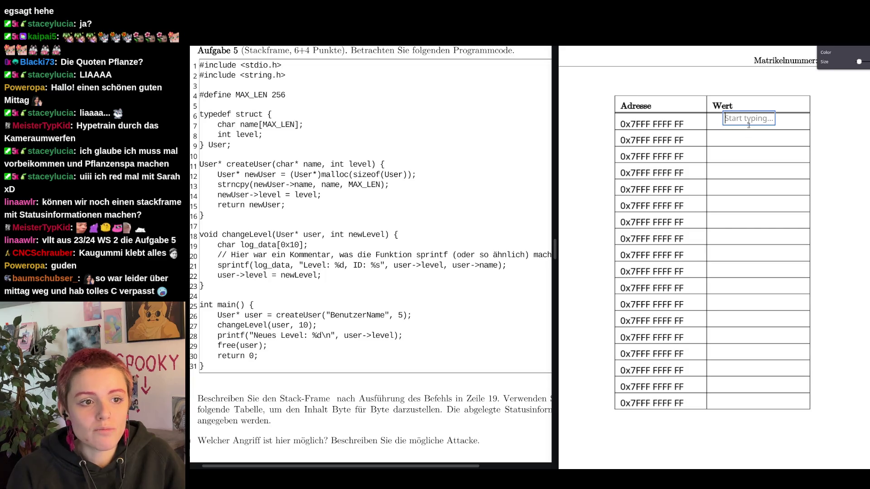
text(RIP)
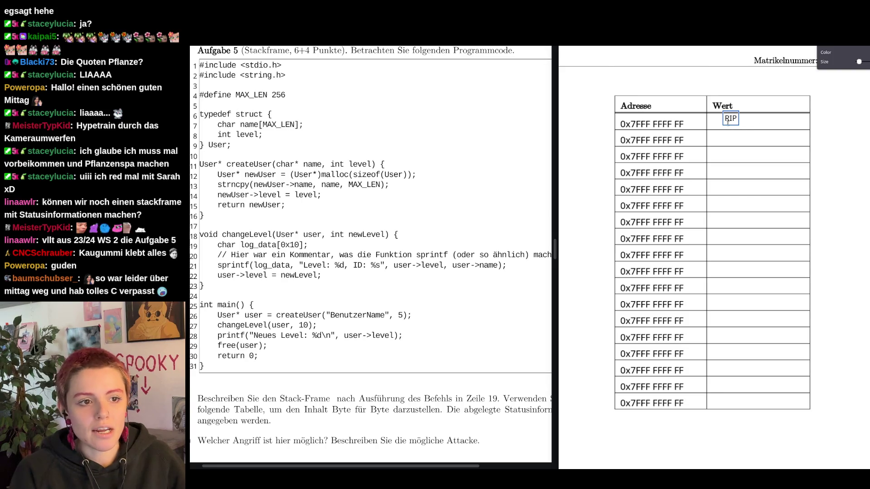
Step: Write "RIP (um danach zeile 28 auszuführen)" in the first Wert cell and position it
drag(729, 121, 735, 122)
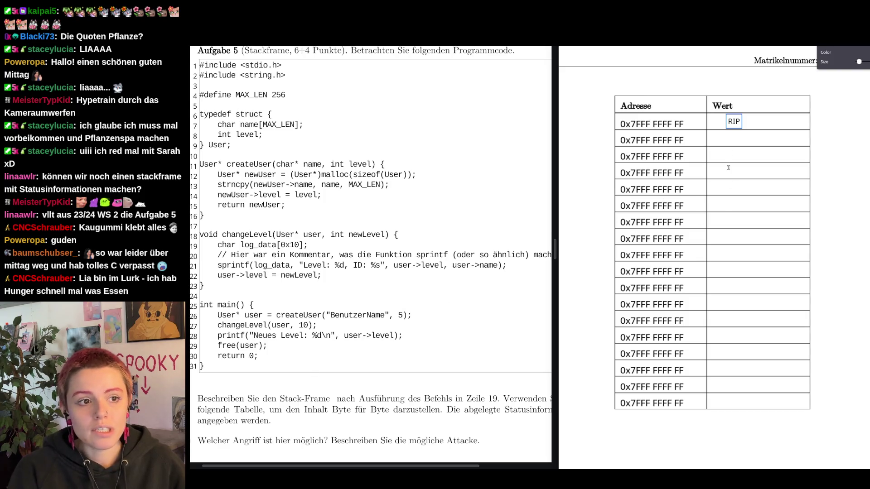
drag(736, 124, 734, 125)
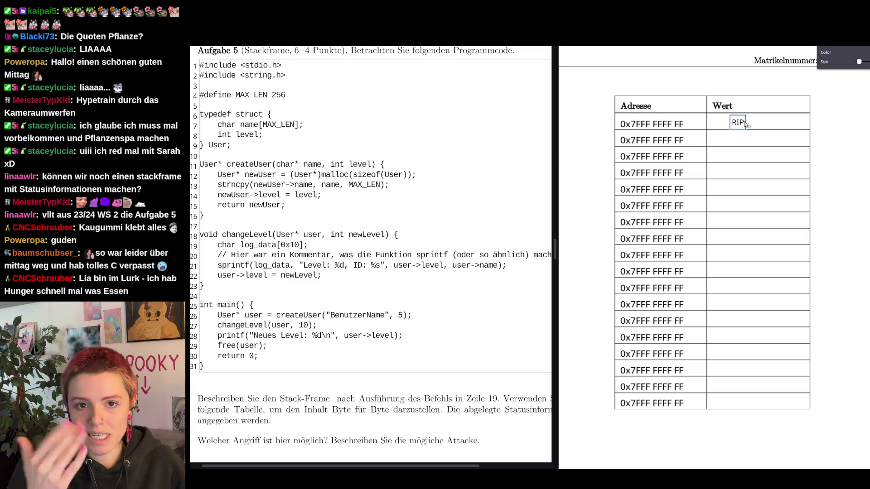
click(745, 123)
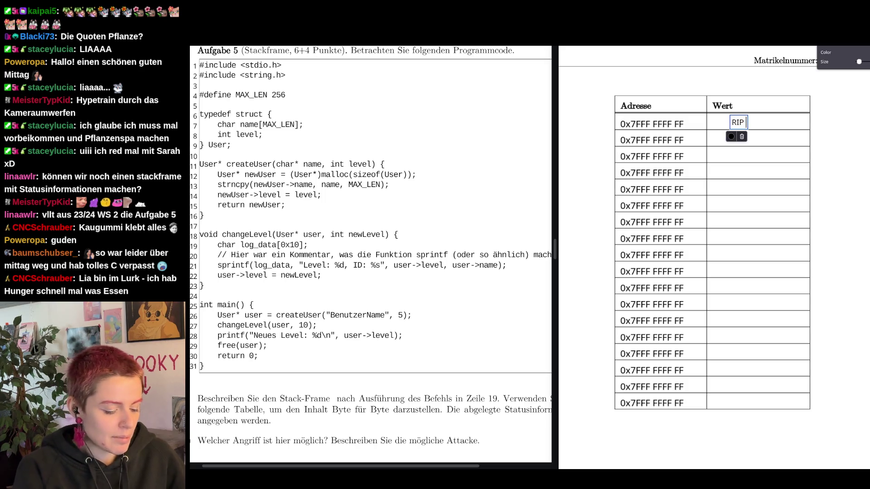
text((um)
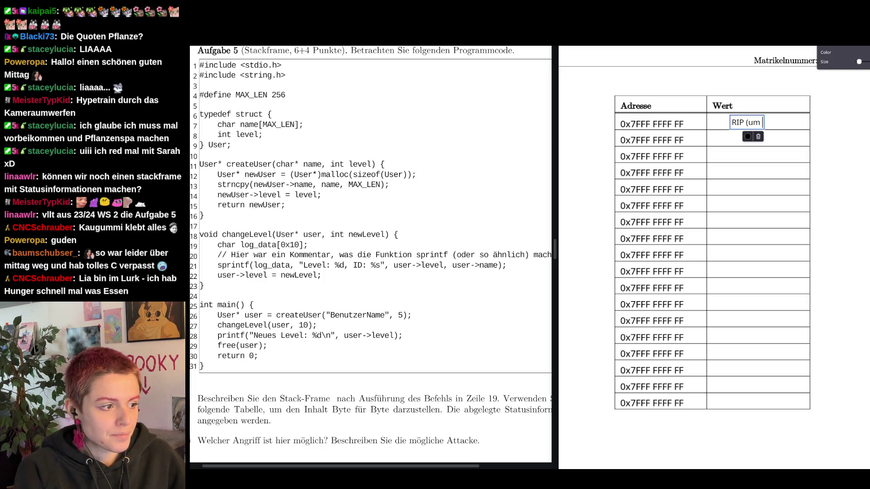
text( danach zele 28 auszufhren))
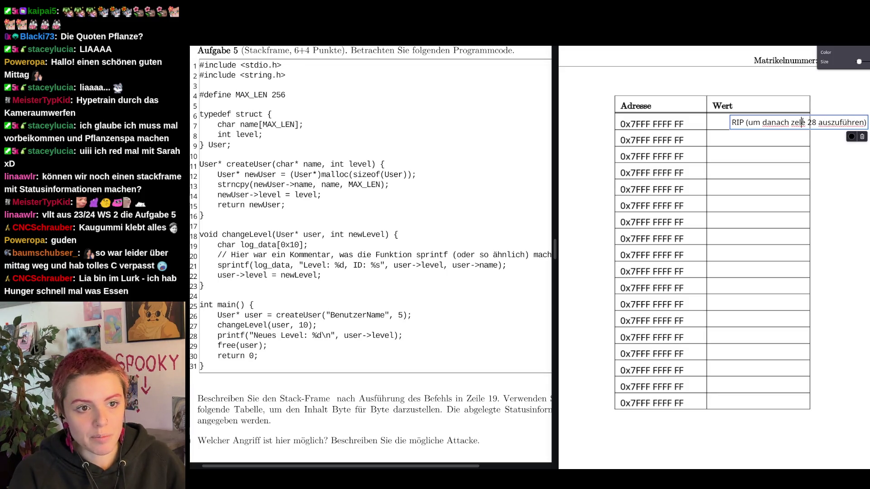
text(i)
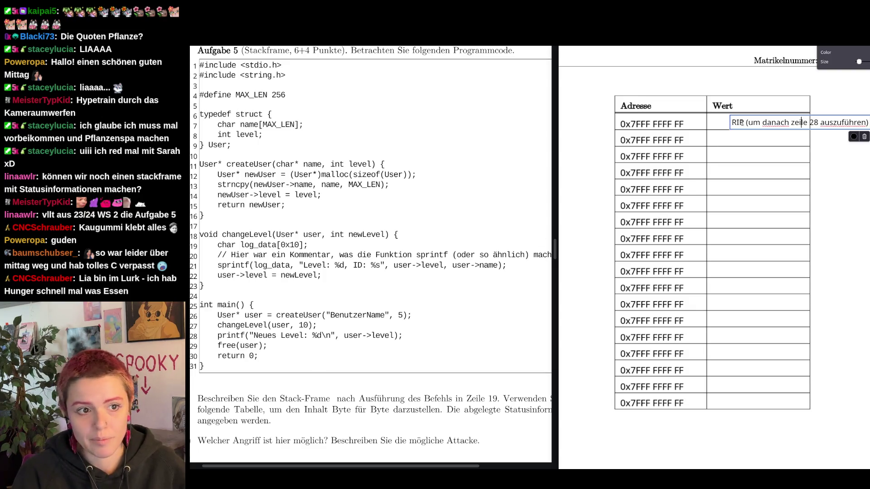
drag(808, 123, 788, 123)
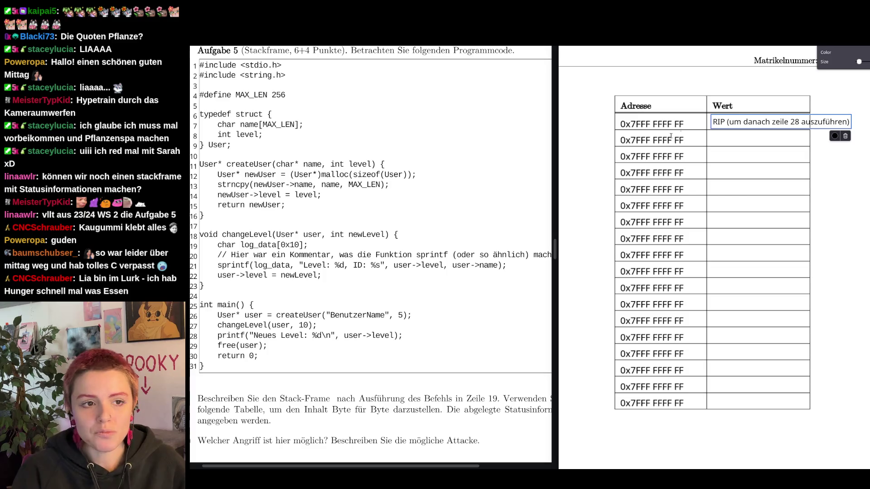
Step: Commit the RIP note in the first Wert cell and get ready to draw freehand
click(684, 124)
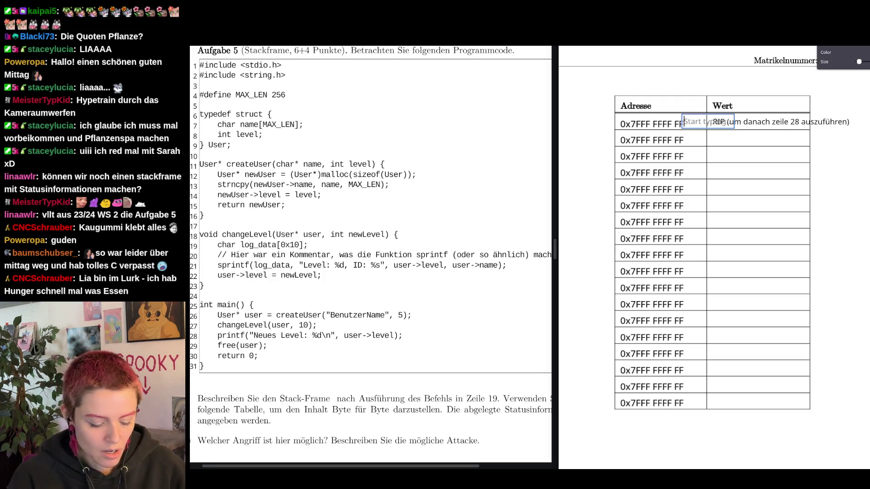
click(861, 107)
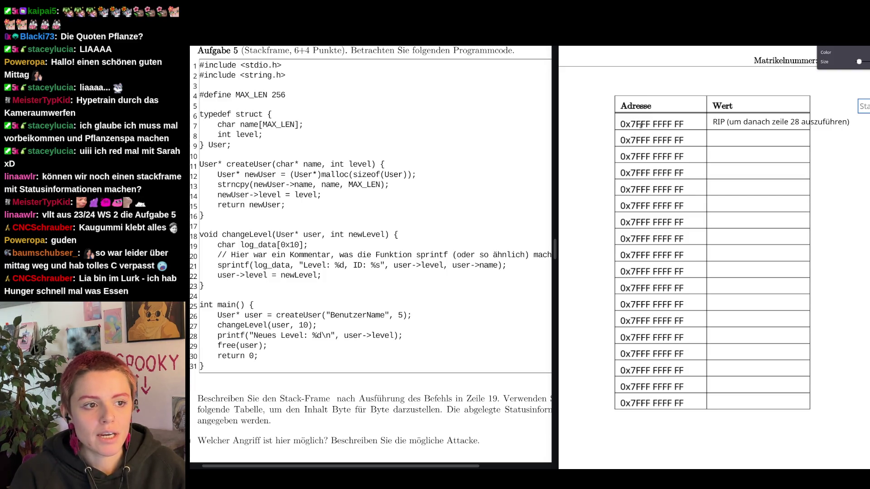
key(p)
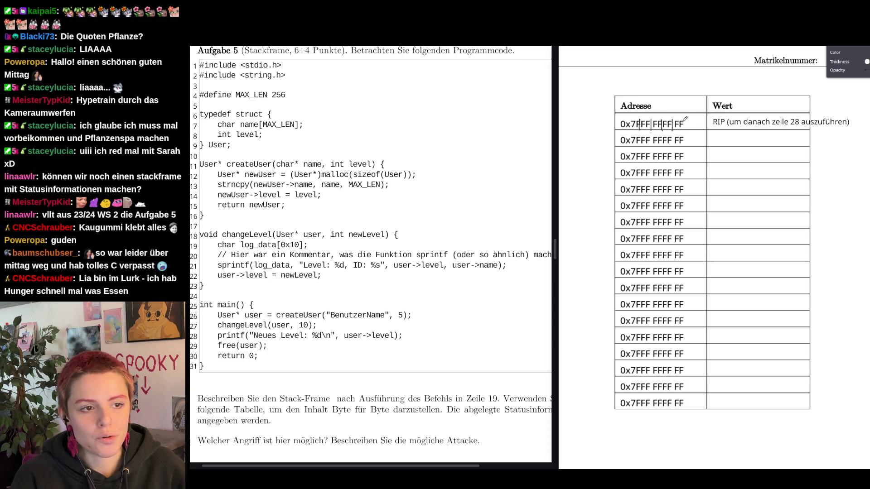
Step: Draw byte-group dividers in the first address and start a new text note in the first row
click(726, 121)
key(Escape)
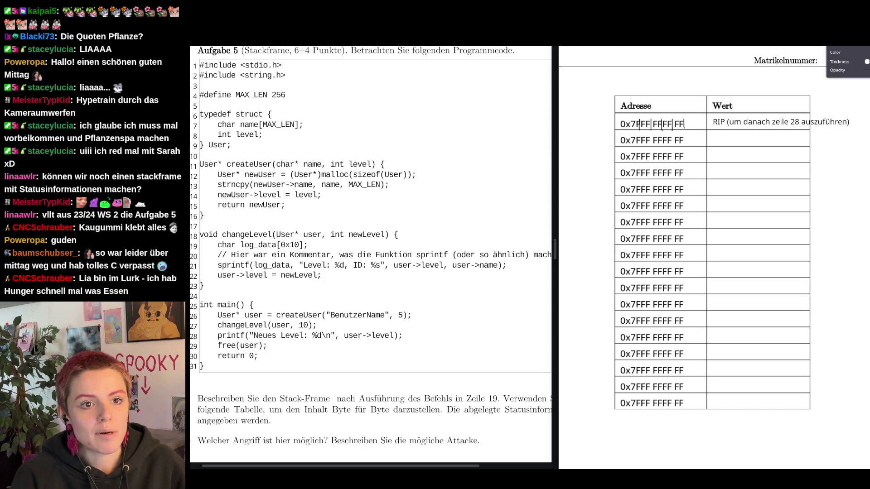
click(687, 120)
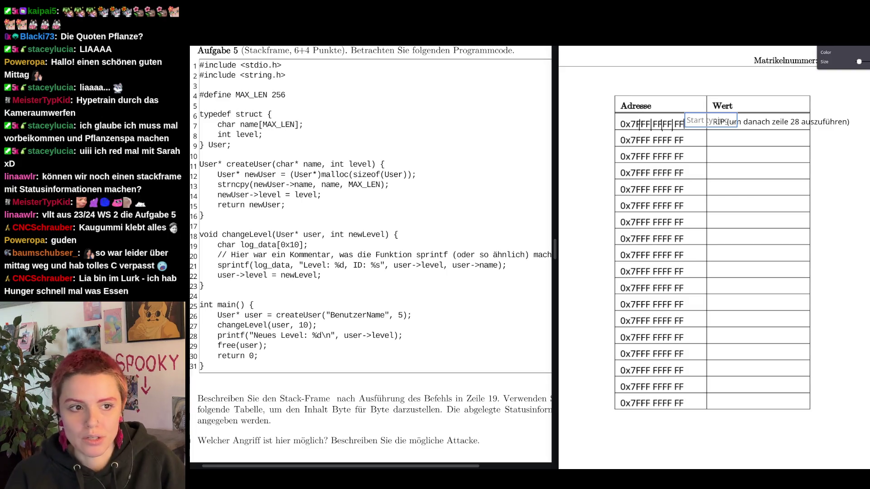
text(A0)
Step: Place the "A0" byte note on the first address and start a label in the second Wert cell
drag(677, 124, 677, 126)
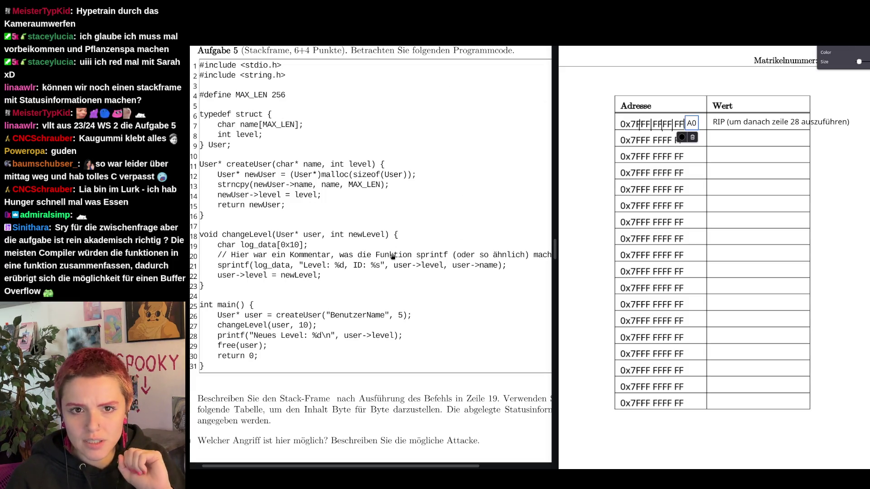
scroll(337, 361, up, 1)
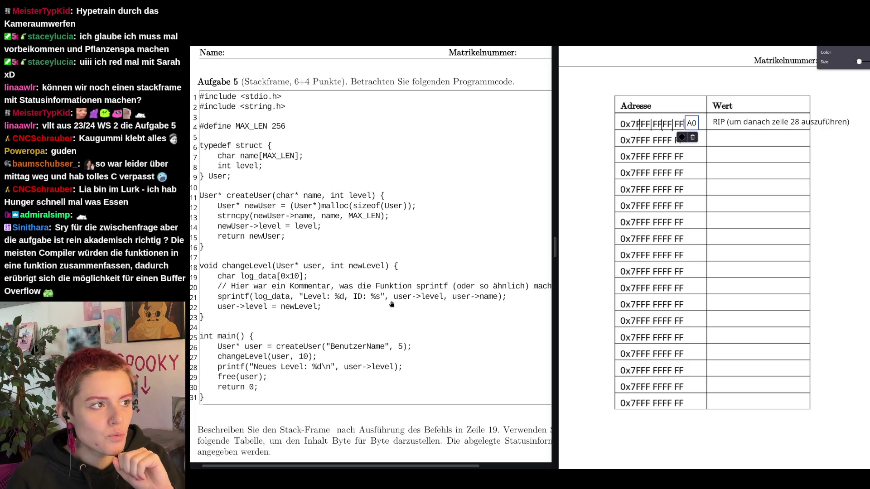
scroll(393, 306, down, 1)
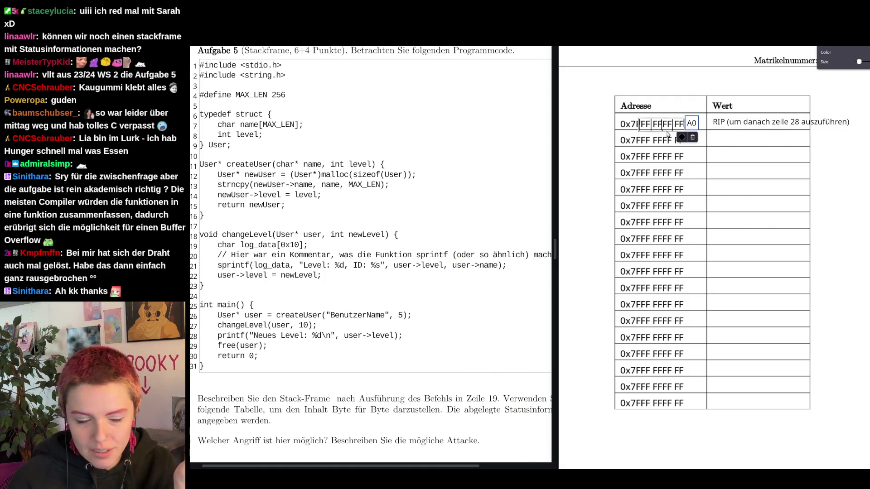
click(701, 106)
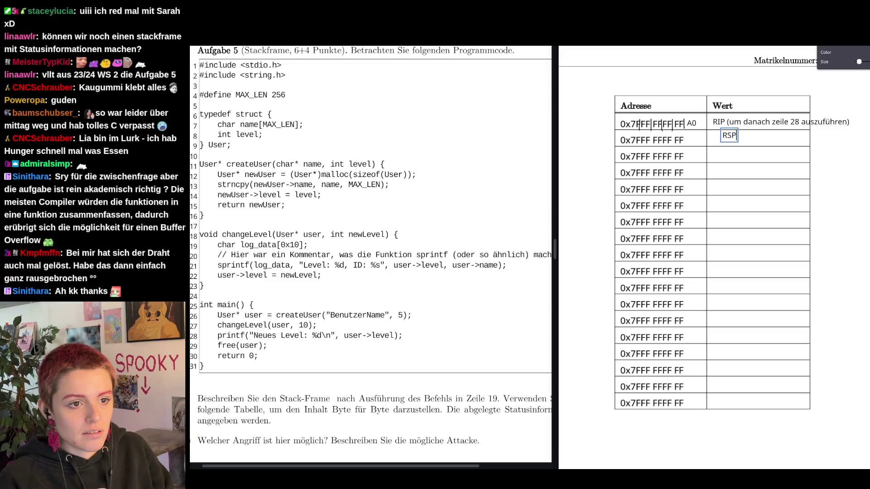
text(BP)
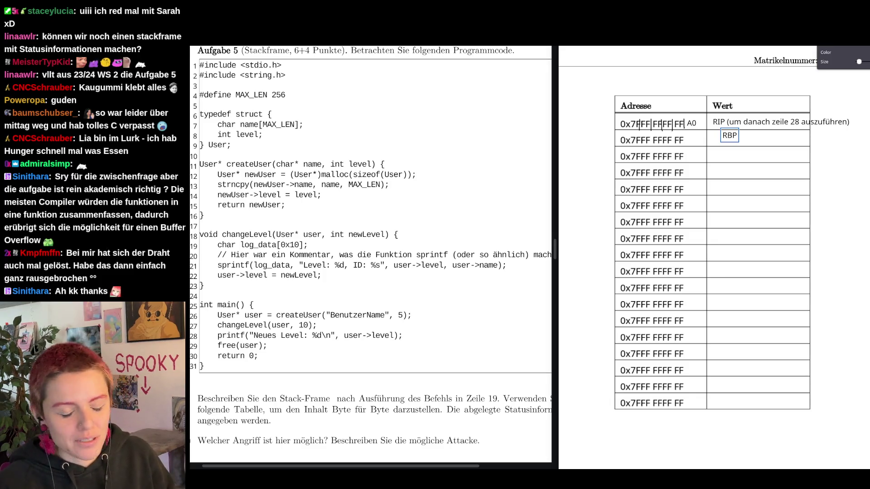
text( e)
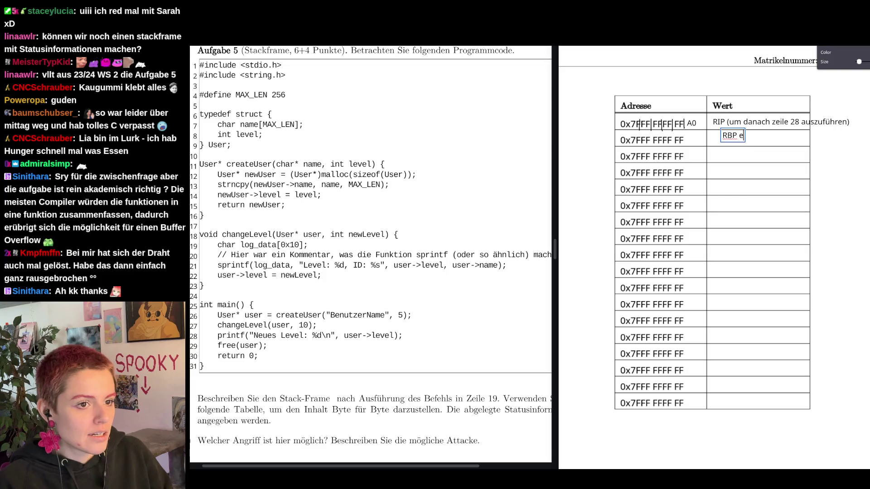
key(BackSpace)
text(der main)
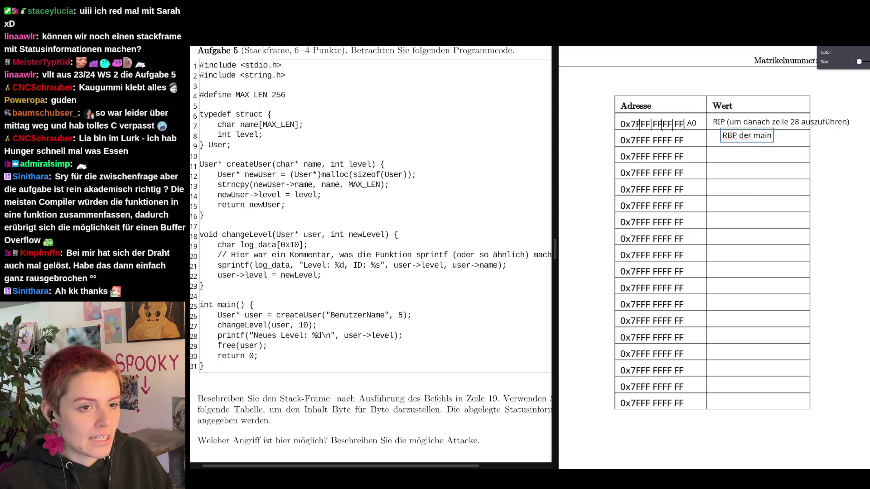
Step: Set row two's value to "RBP der main" and add an "<- RBP" pointer label right of the table
drag(749, 137, 740, 141)
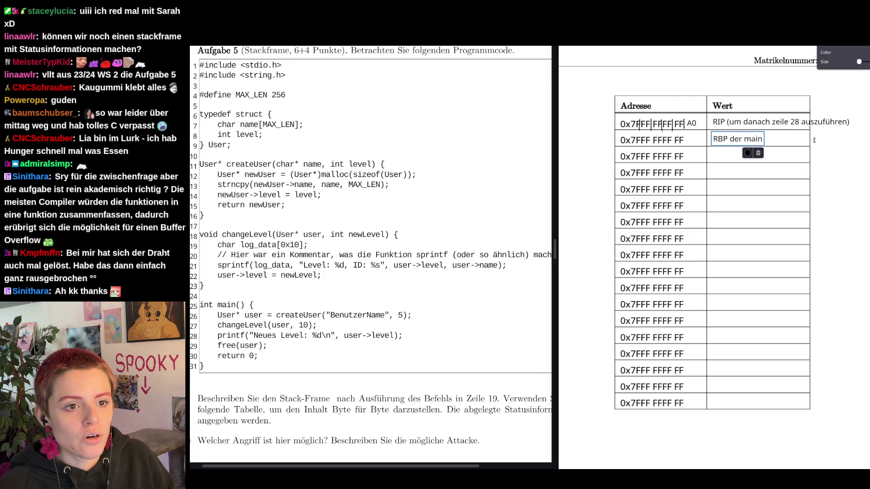
click(814, 136)
text(<-)
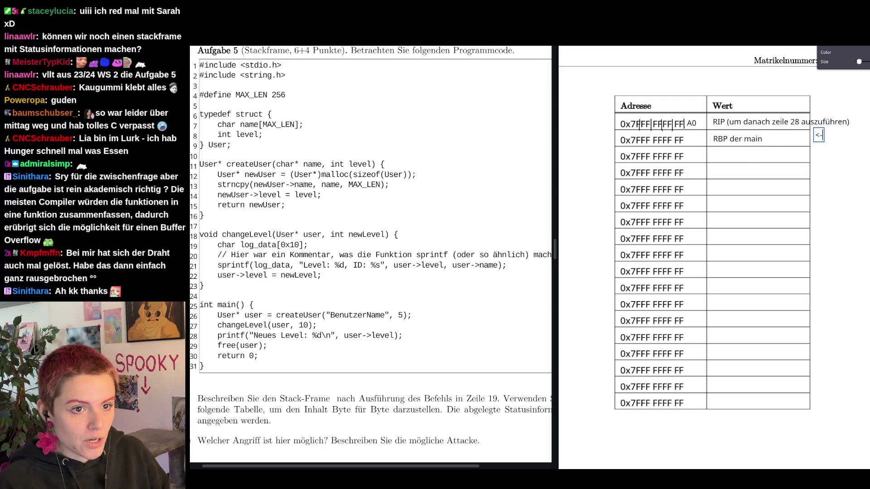
text( BP)
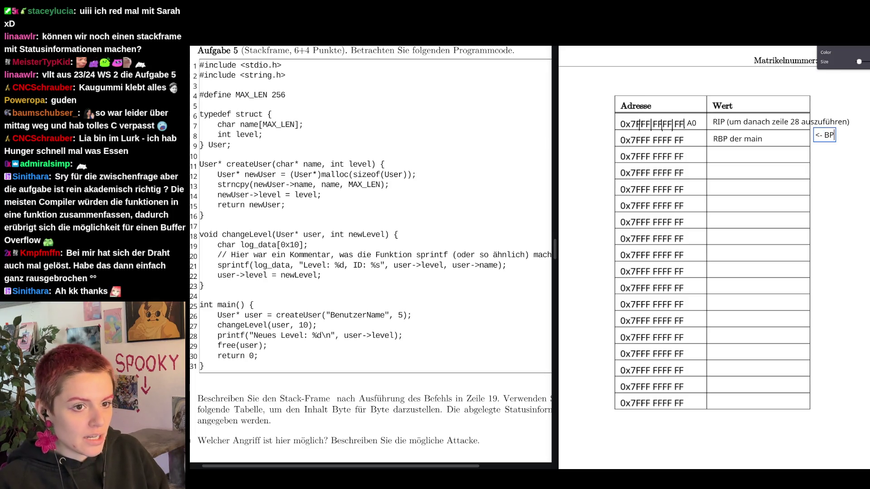
key(BackSpace)
key(BackSpace)
key(BackSpace)
text(R)
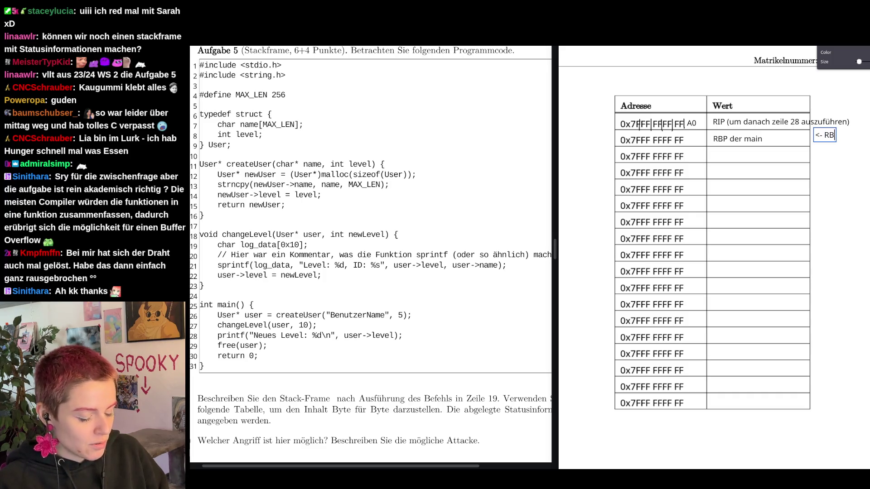
text(BP)
drag(827, 134, 823, 138)
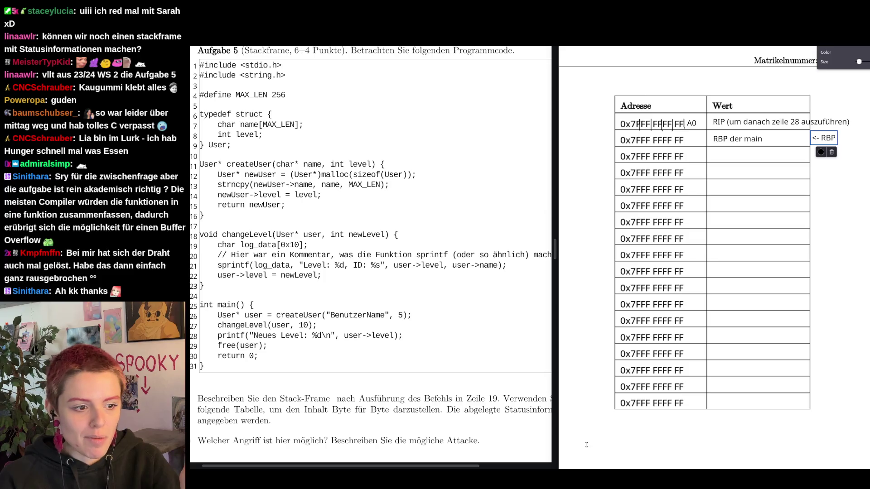
Step: Add a note below the table starting the hex list with 0x0 = 0 and 0x1 = 1
click(587, 429)
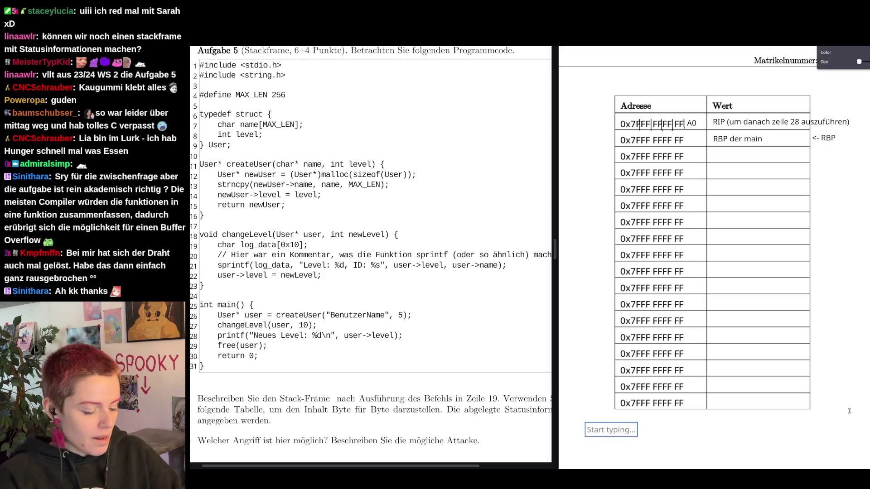
text(0x)
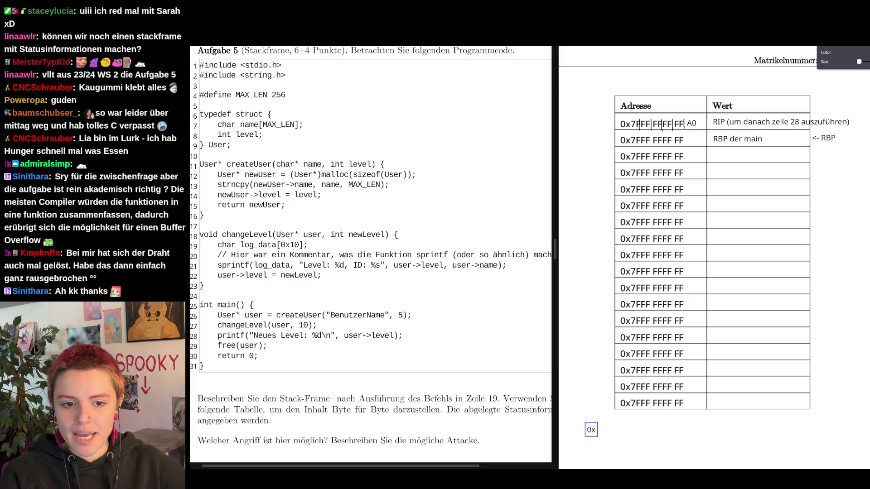
text(0 = 0)
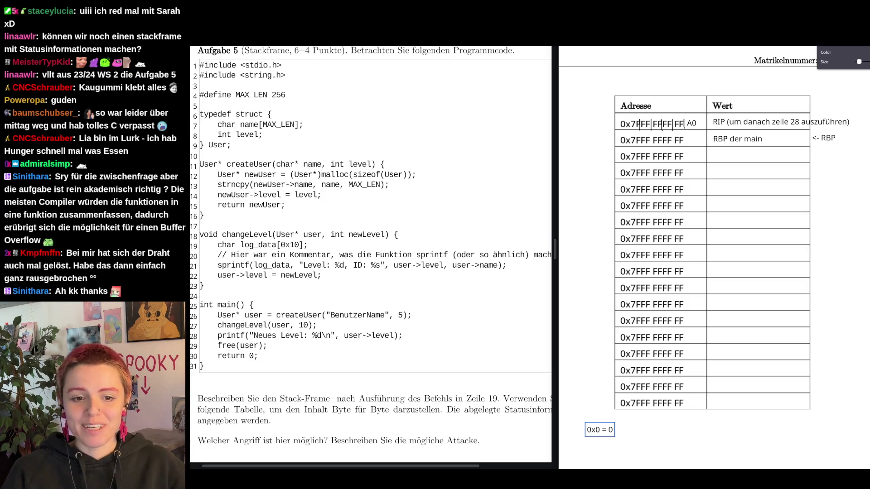
key(Return)
text(0)
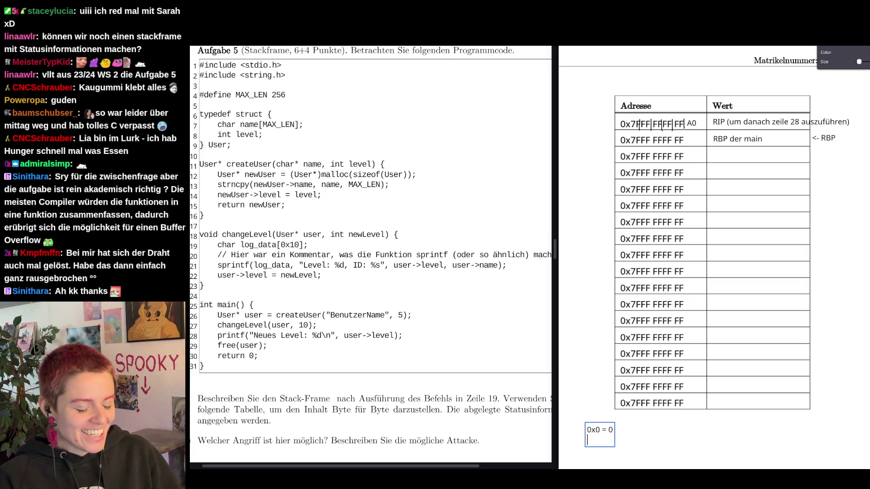
text(y1 =)
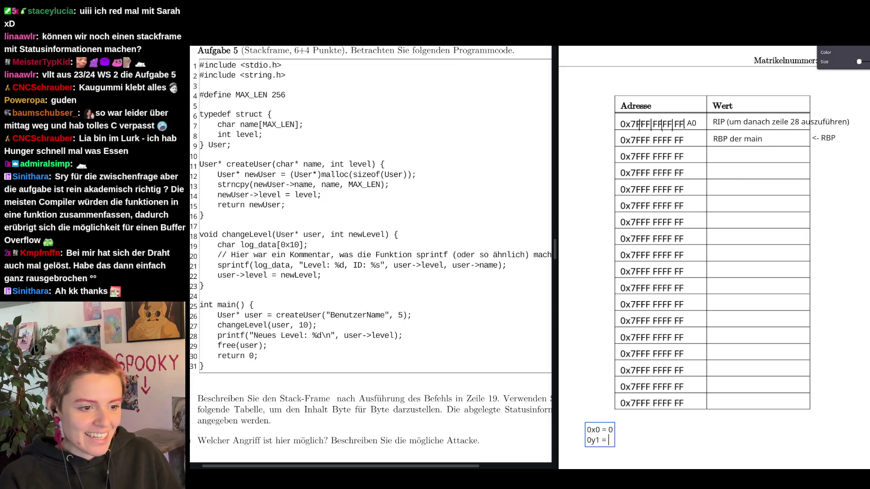
key(BackSpace)
key(BackSpace)
text(x =)
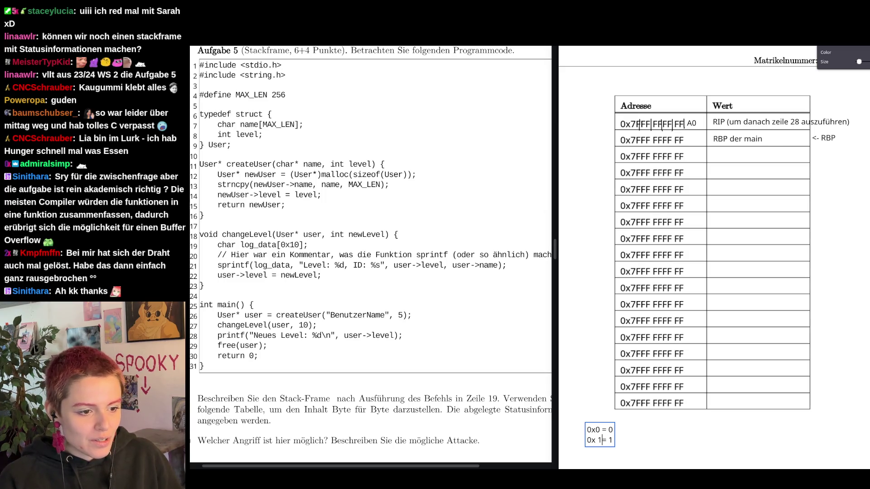
key(Right)
key(Right)
key(Right)
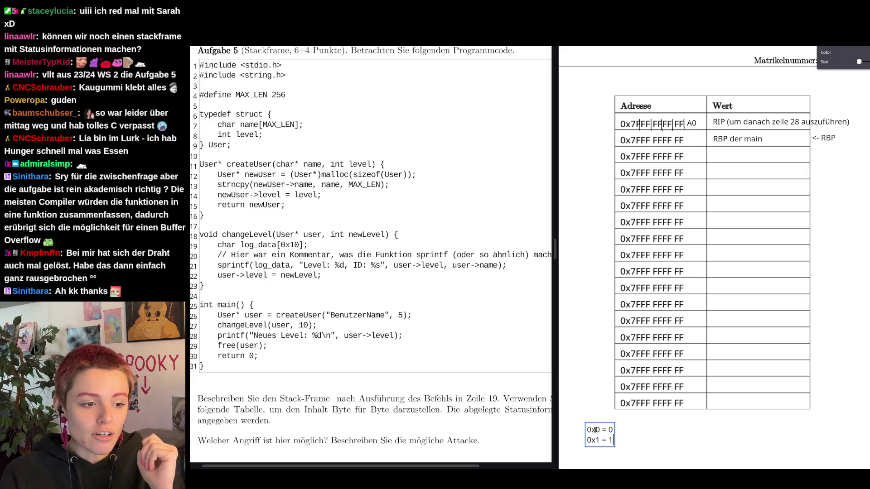
Step: Nudge the note up and extend the list through 0x9 = 9, then start another note beside it
drag(597, 440, 597, 430)
double_click(610, 430)
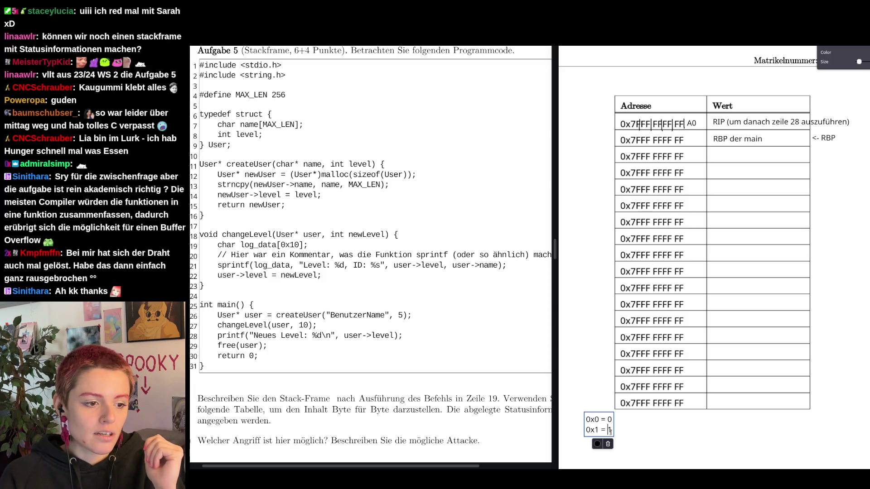
key(Return)
text(...)
key(Return)
text(0x)
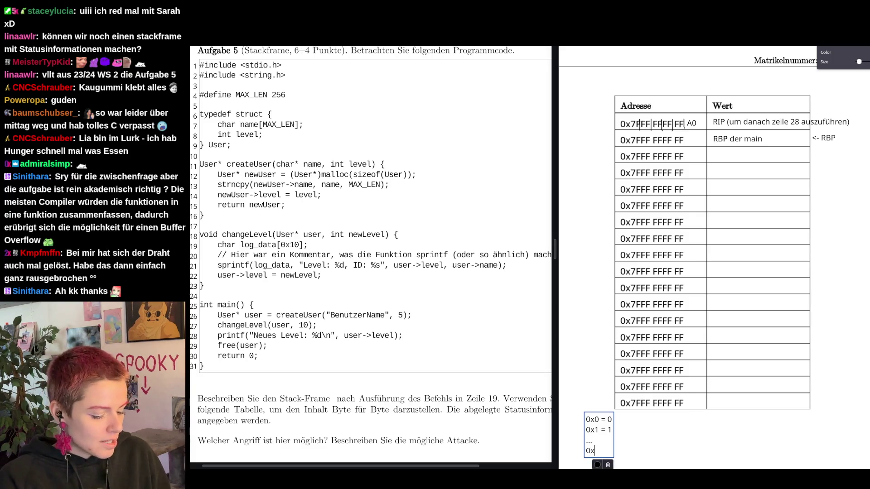
text(9 = 9)
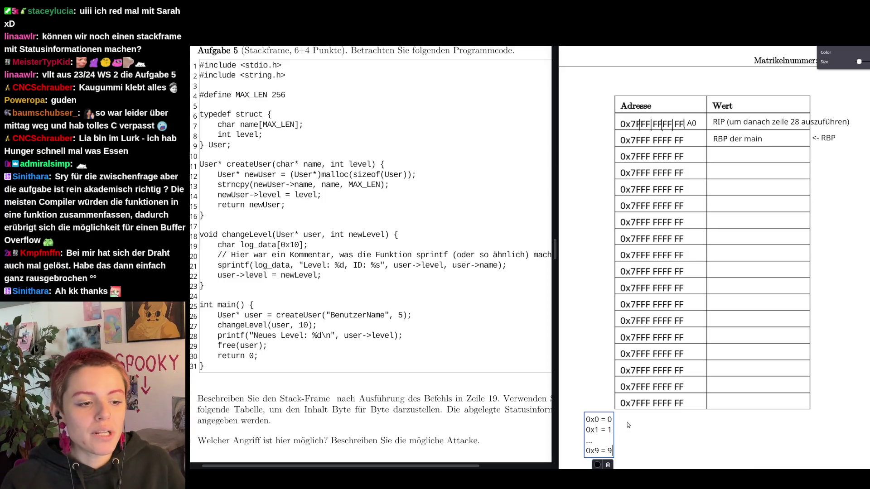
click(624, 418)
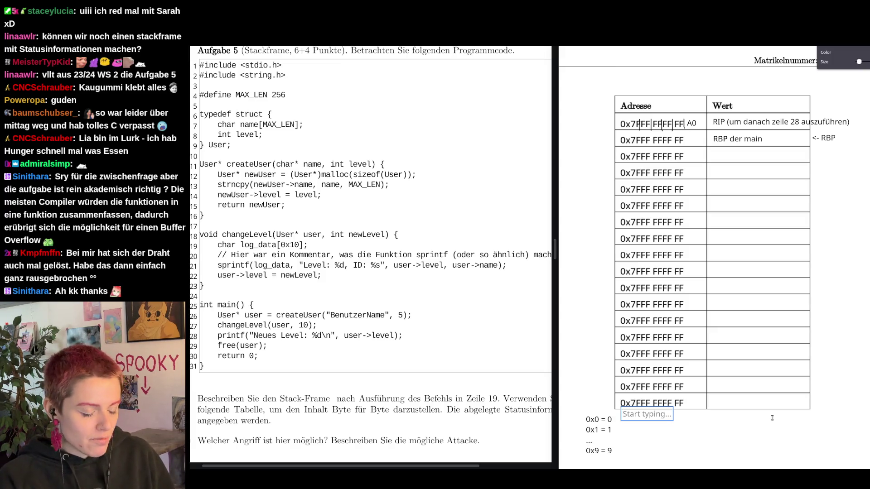
text(0xA = 10)
Step: Fill the second note with 0xA = 10 through 0xE = 14
key(Return)
text(0xB = 11)
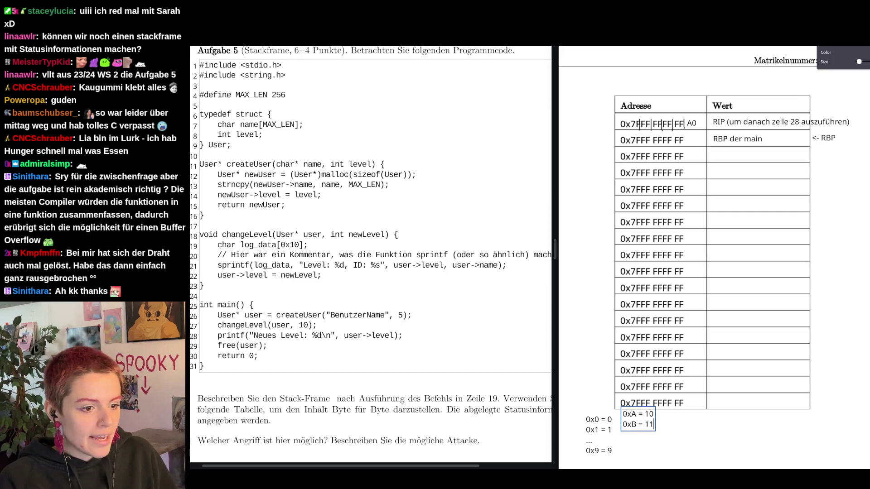
key(Return)
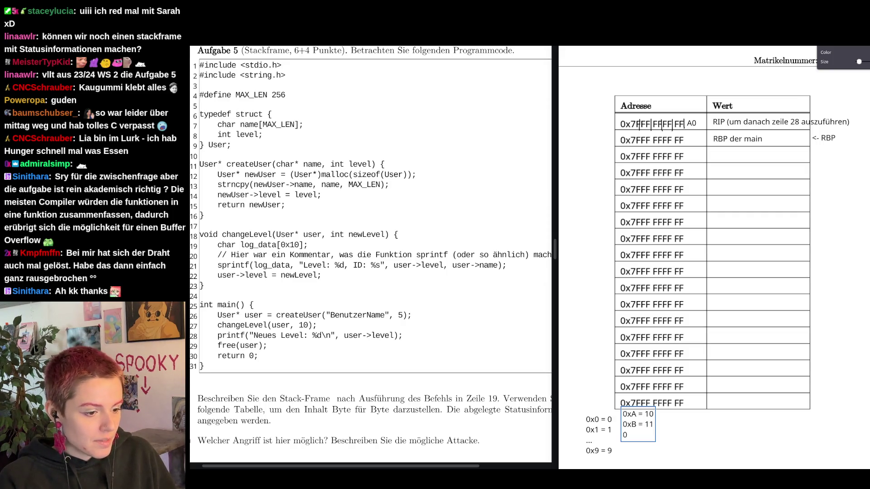
text(xC = 12)
key(Return)
text(0x)
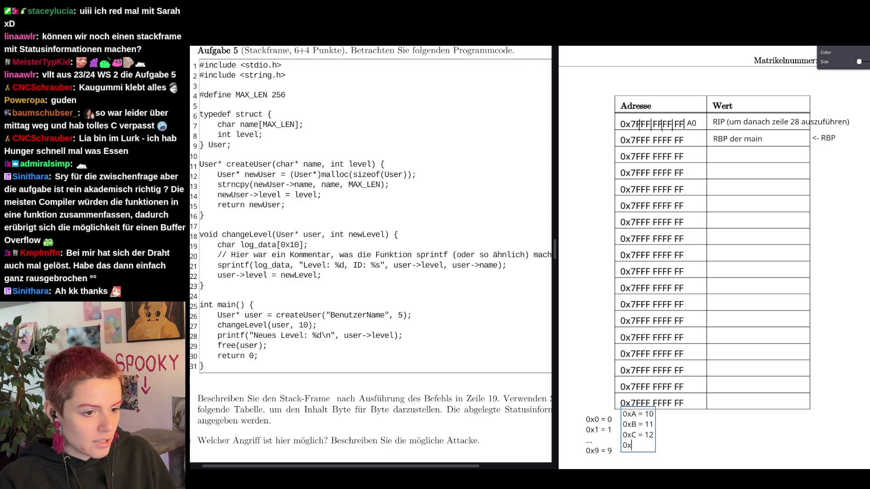
text(D = 1)
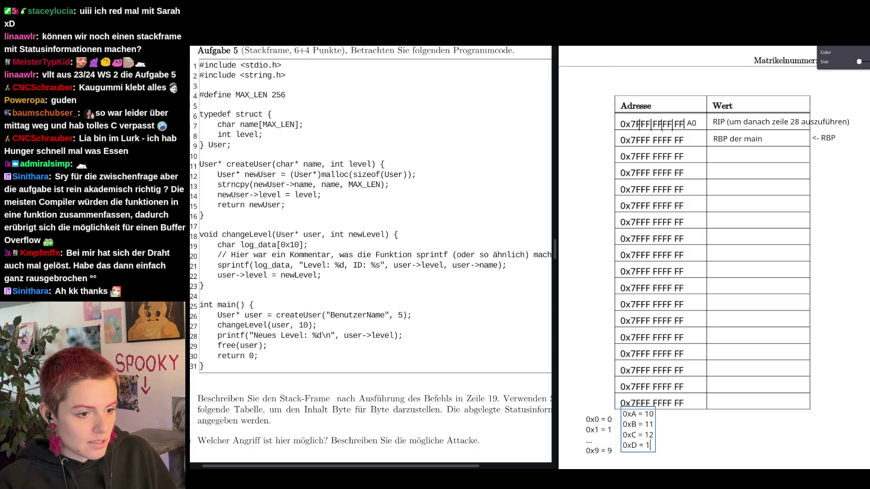
text(3)
key(Return)
text(0xE = )
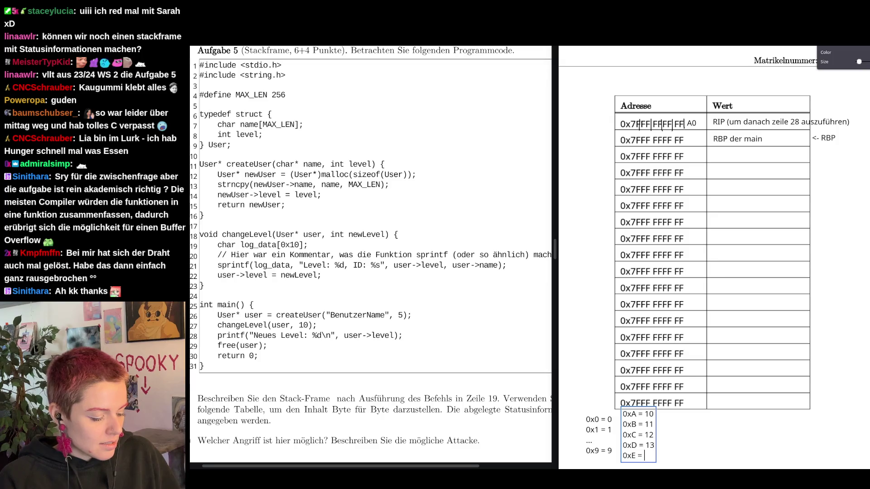
text(14)
click(681, 425)
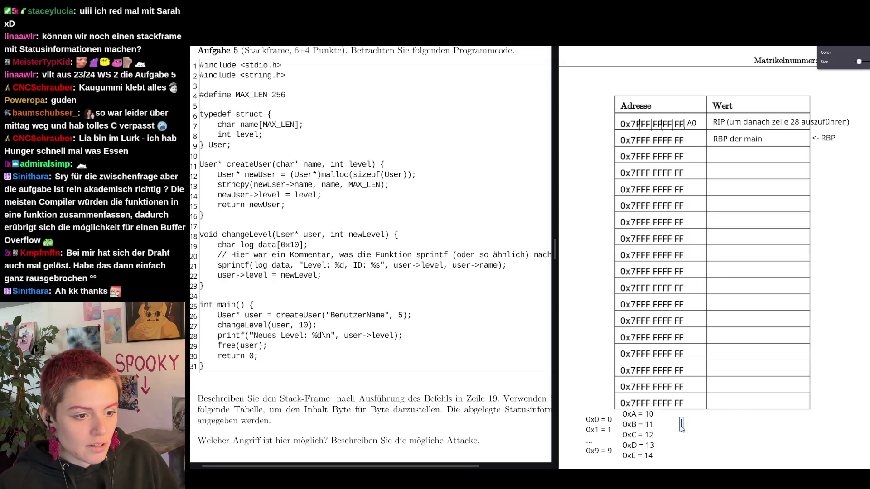
Step: Add a separate note reading 0xF = 15 beside the conversion list
click(680, 424)
text(0xF = 15)
key(Return)
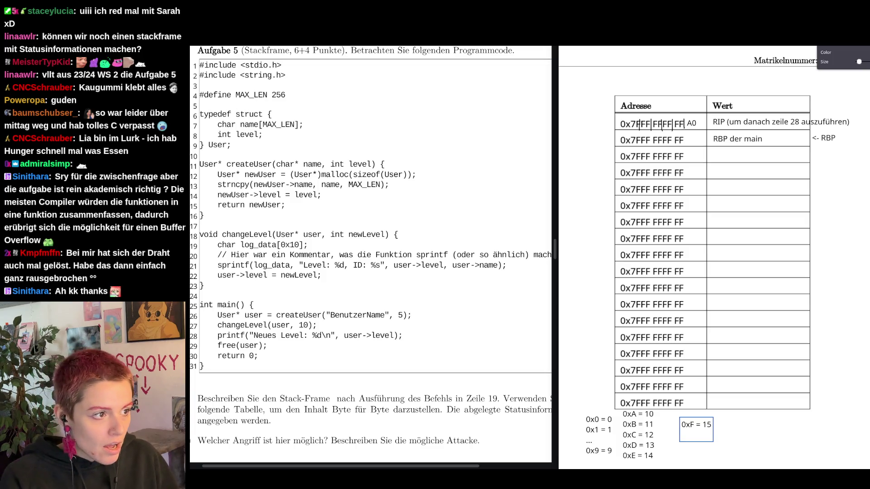
text(0x10)
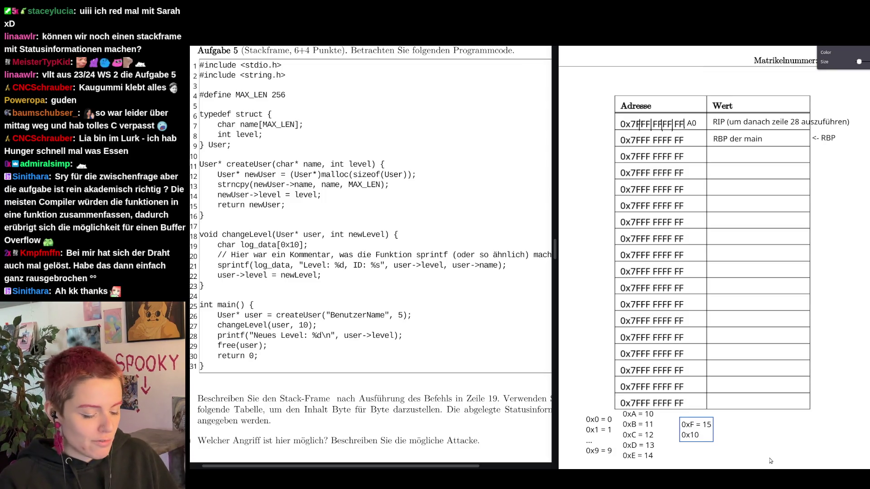
text( = 16)
Step: Add a second line 0x10 = 16 under 0xF = 15 and finish the note
key(Escape)
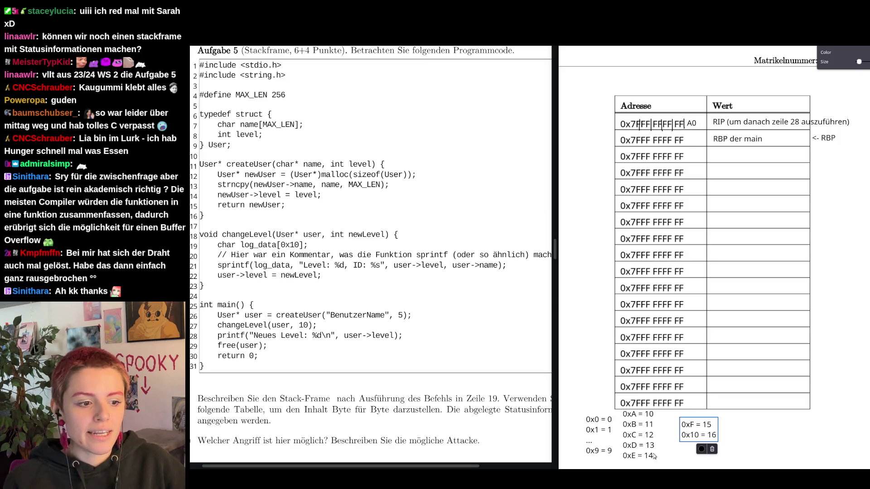
key(Escape)
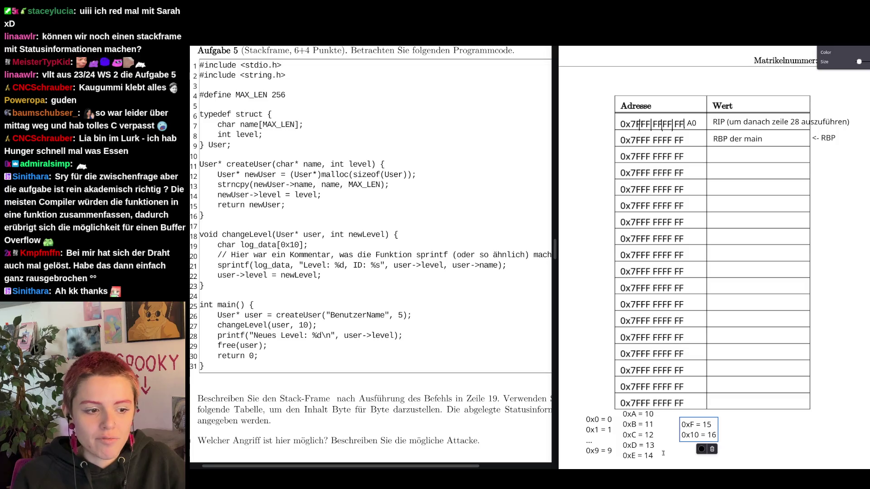
Step: Write the byte value 98 after the RBP row's address in the stack table
click(687, 140)
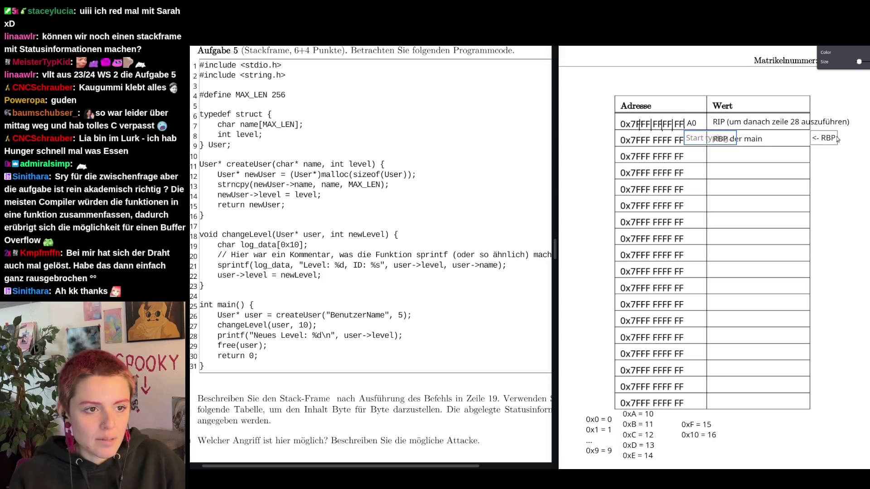
text(8)
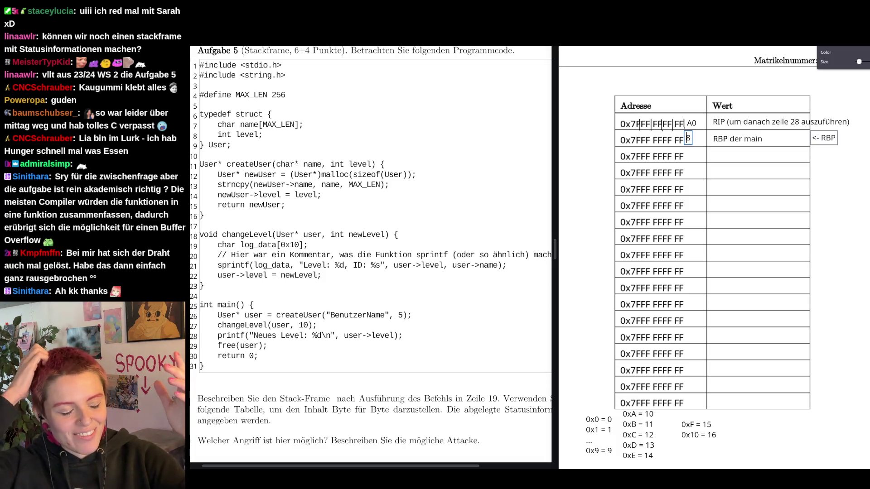
text(9)
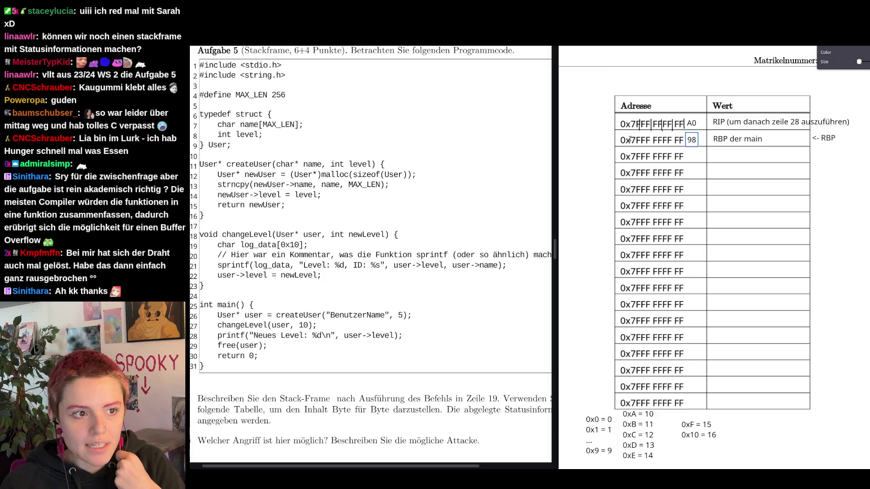
text(9)
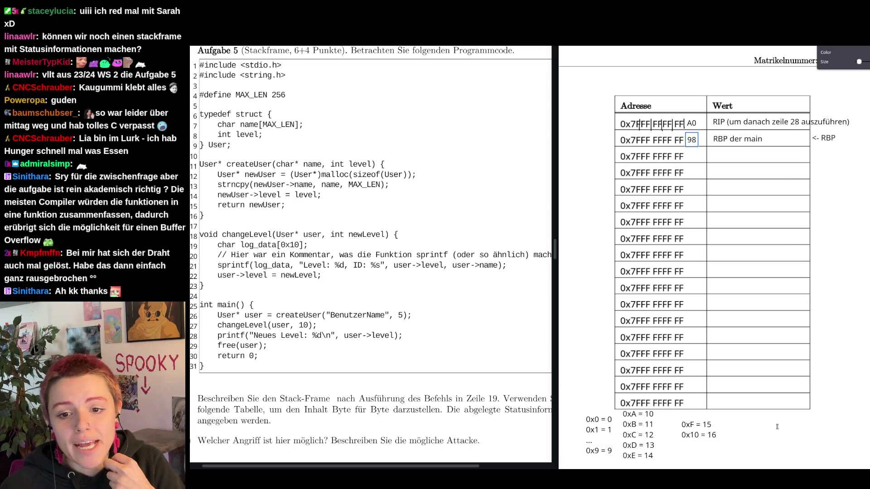
key(Escape)
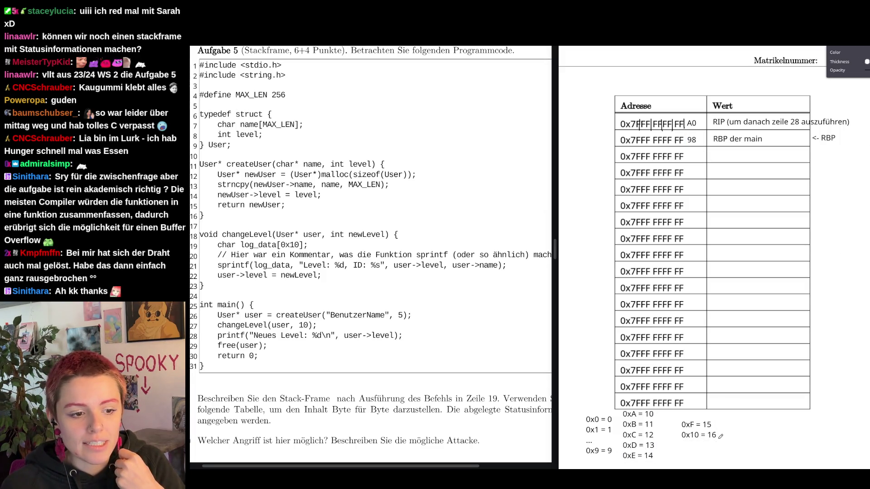
Step: Handwrite binary 0110₂ with the pen to the right of the conversion notes
click(714, 440)
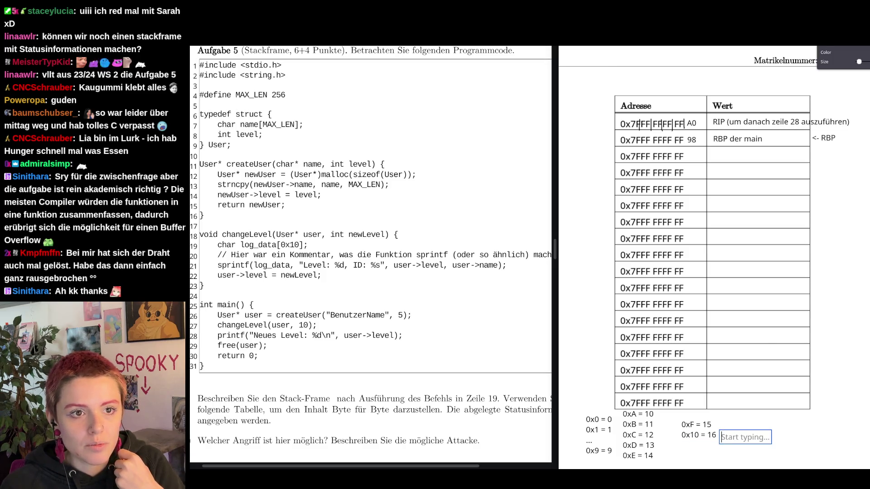
key(Escape)
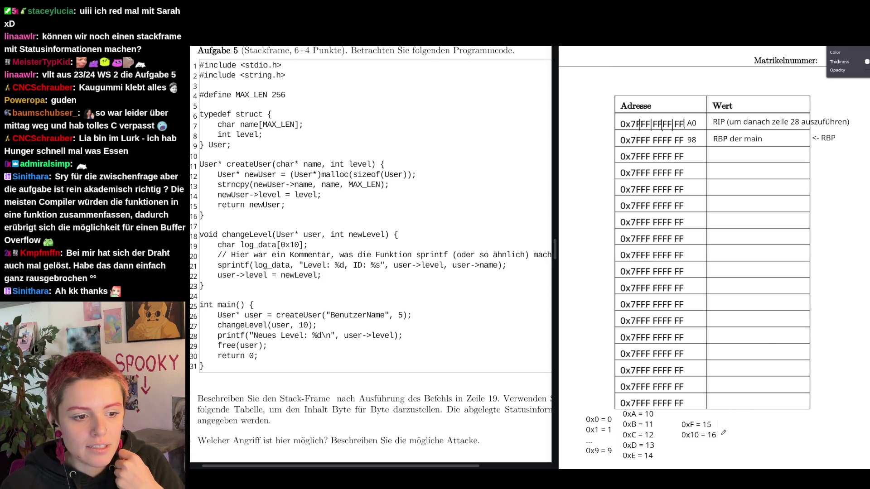
click(719, 438)
key(Escape)
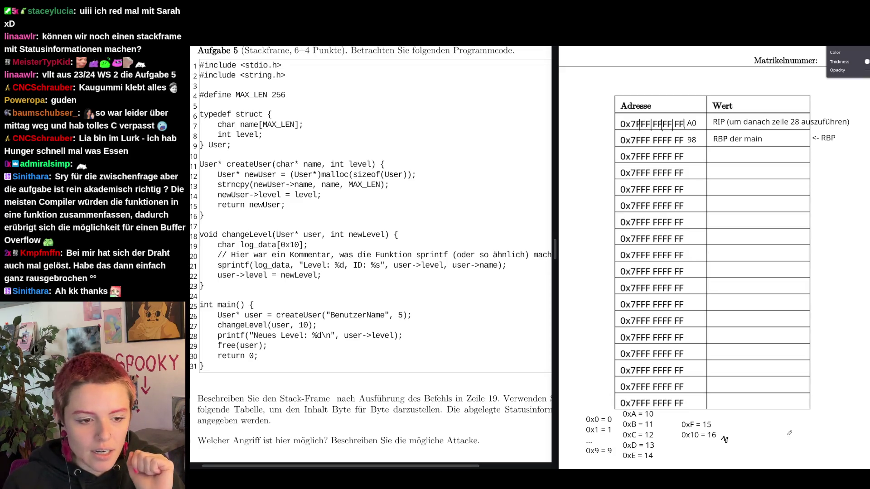
mouse_move(776, 431)
mouse_down()
mouse_move(787, 438)
mouse_move(803, 431)
mouse_move(819, 445)
mouse_up()
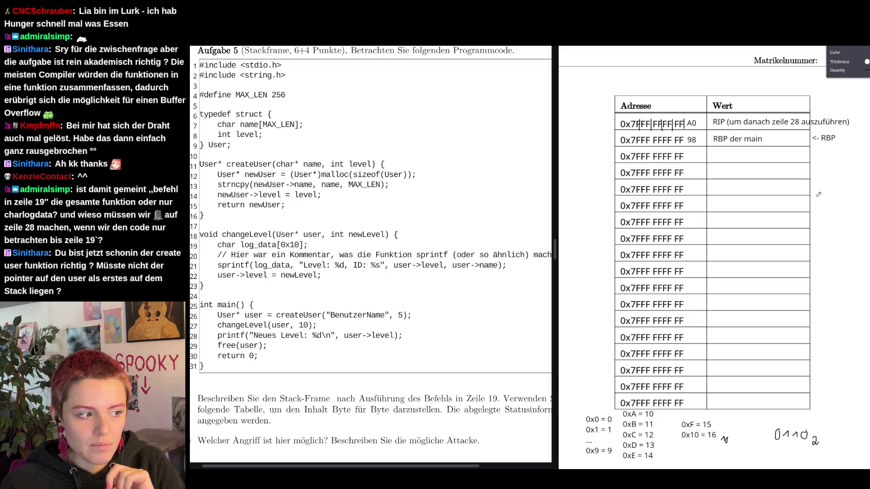
Step: Select and deselect the RIP note in the table to check it
click(726, 123)
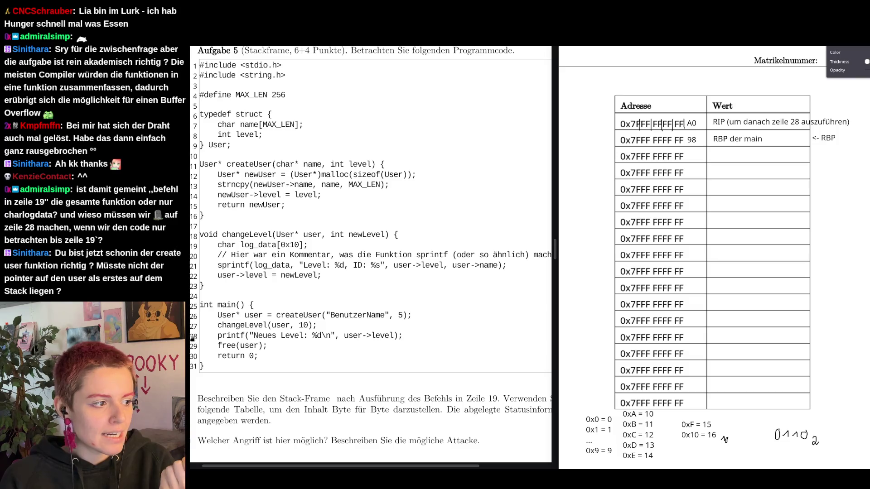
click(725, 126)
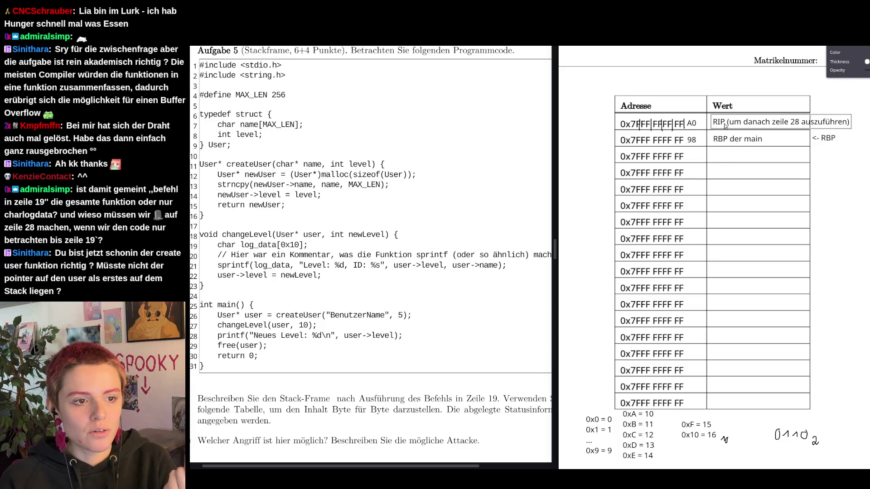
click(381, 274)
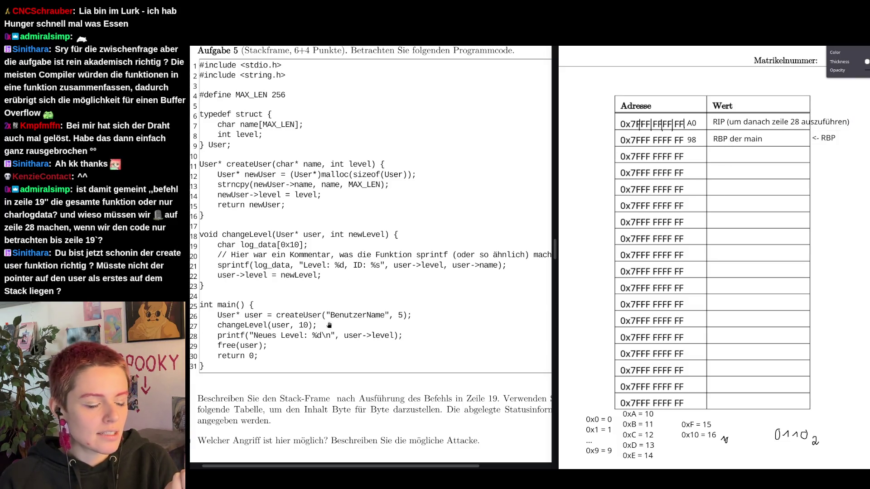
click(726, 129)
click(779, 141)
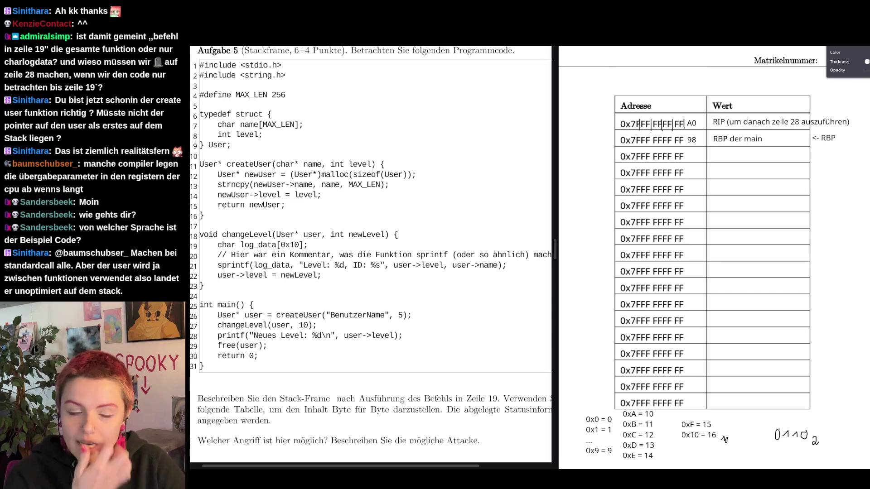
Step: Review the A0 and 98 byte entries beside the RIP and RBP rows
click(722, 126)
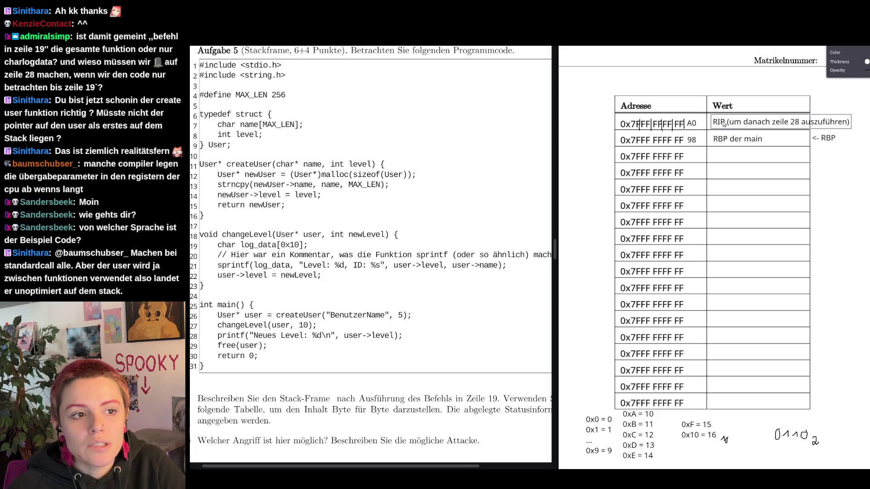
click(691, 125)
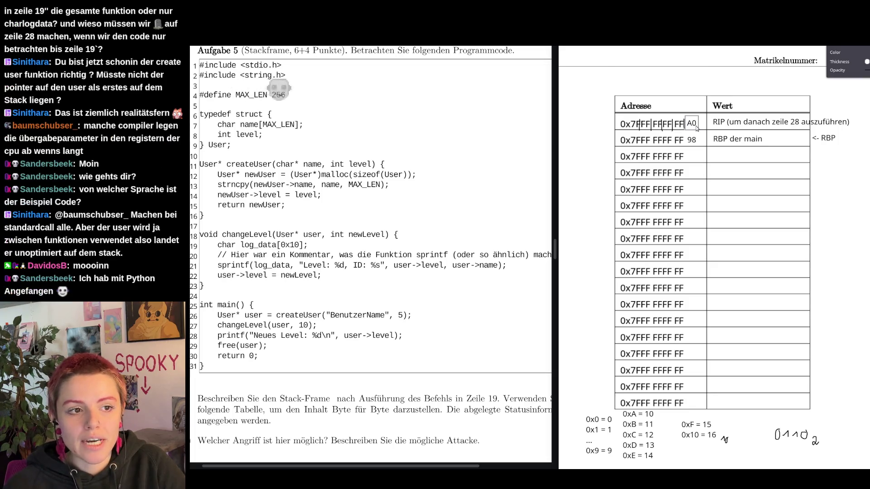
key(Escape)
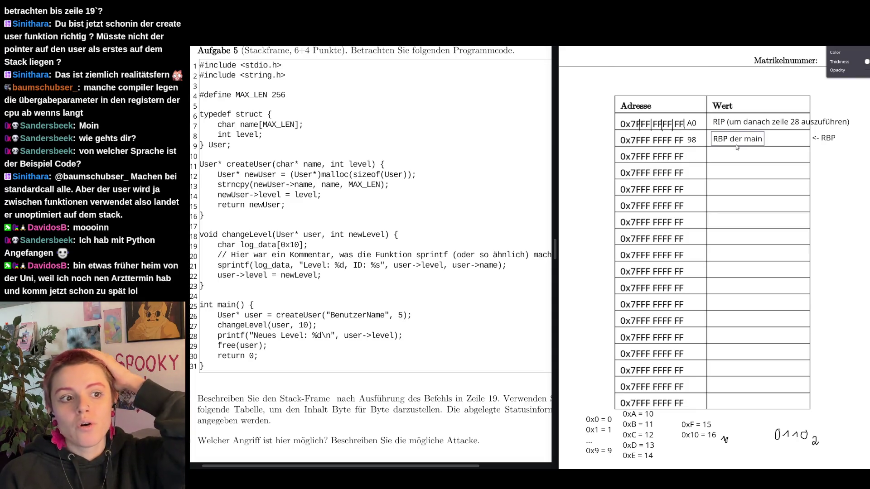
click(691, 140)
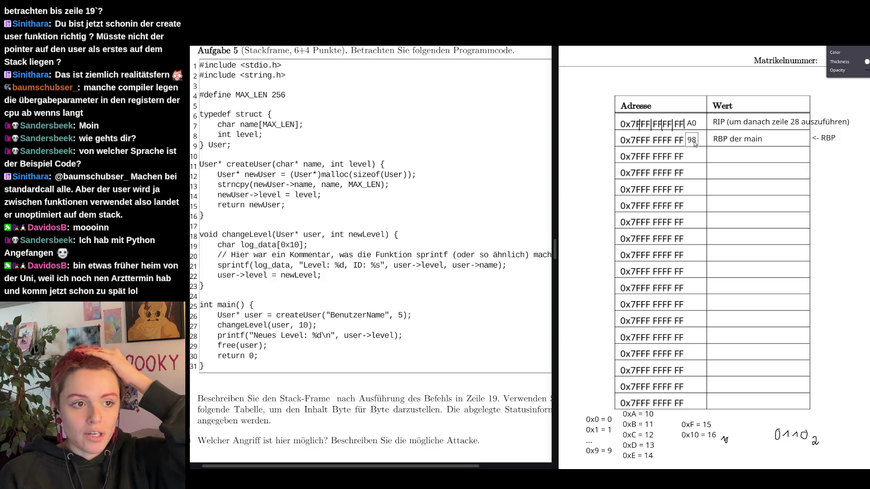
click(692, 124)
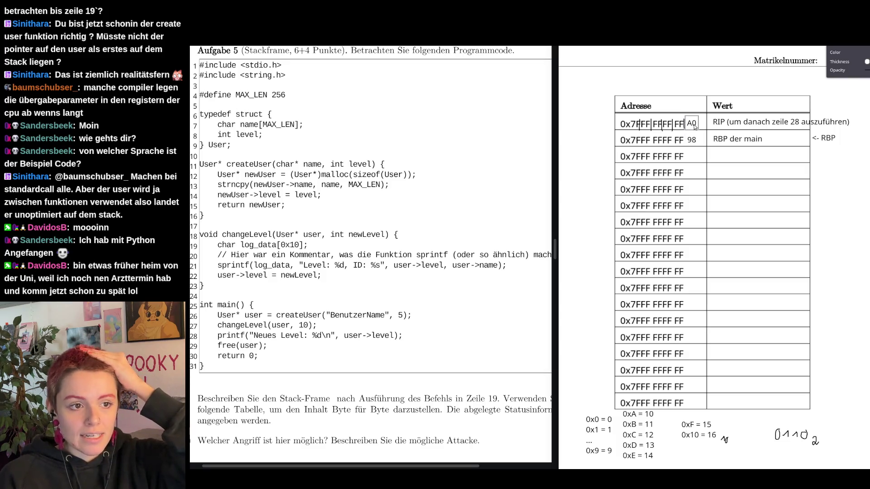
click(696, 126)
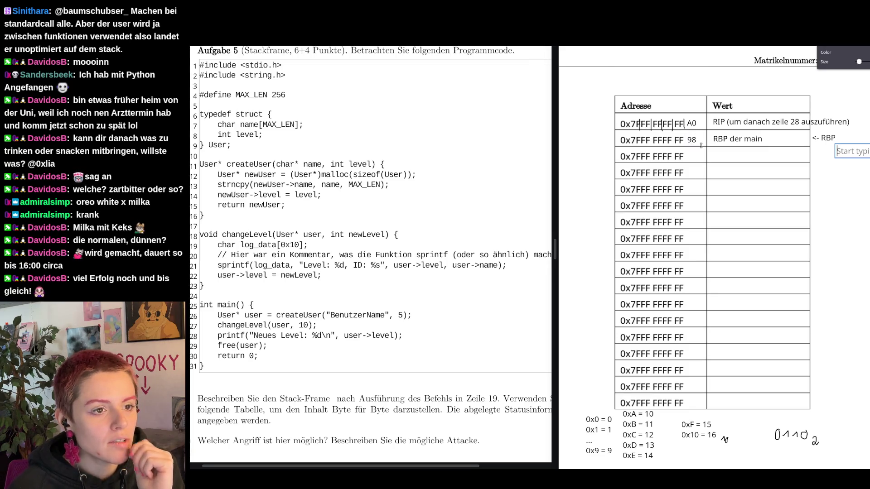
Step: Write byte 88 after the third row's address and start a <-log_data label beside it
click(689, 158)
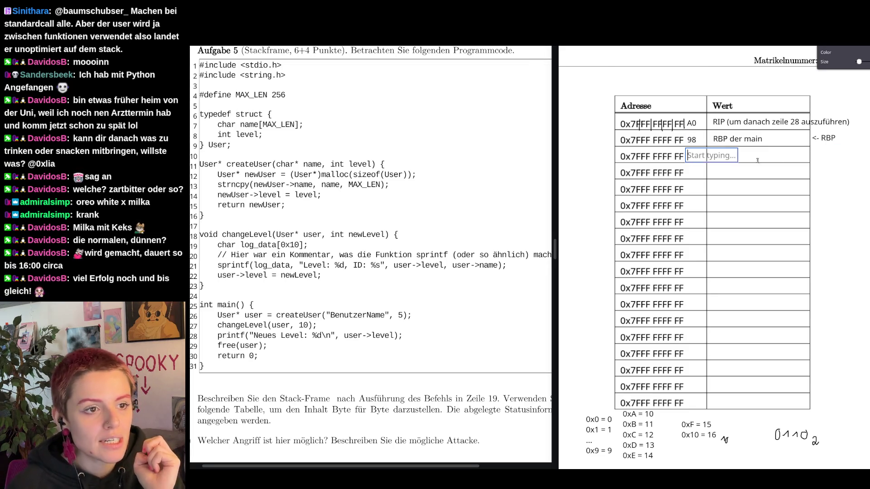
text(88)
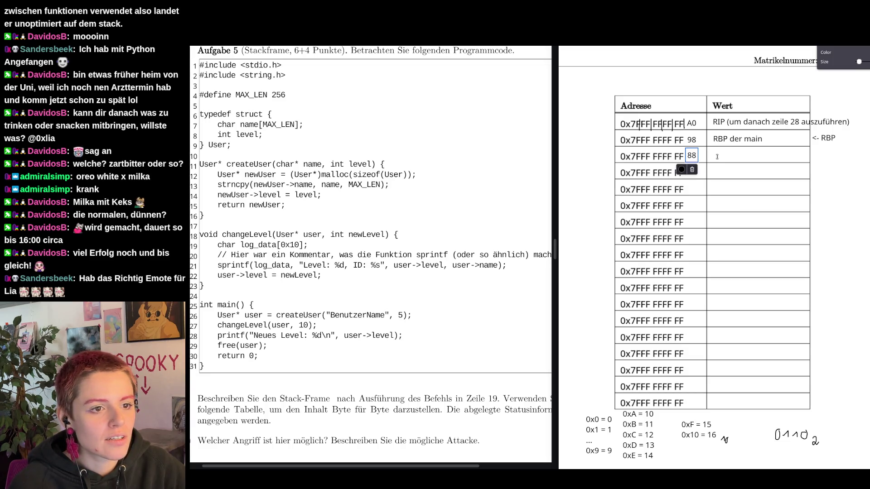
click(813, 153)
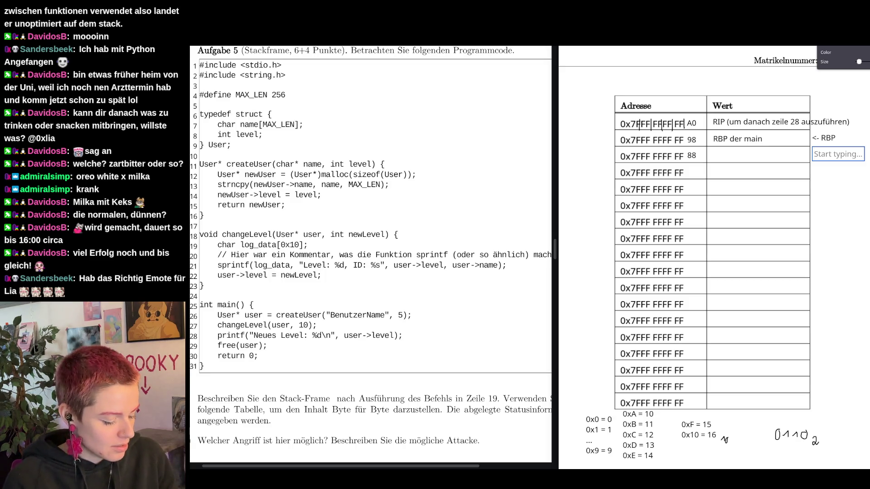
text(<-log_)
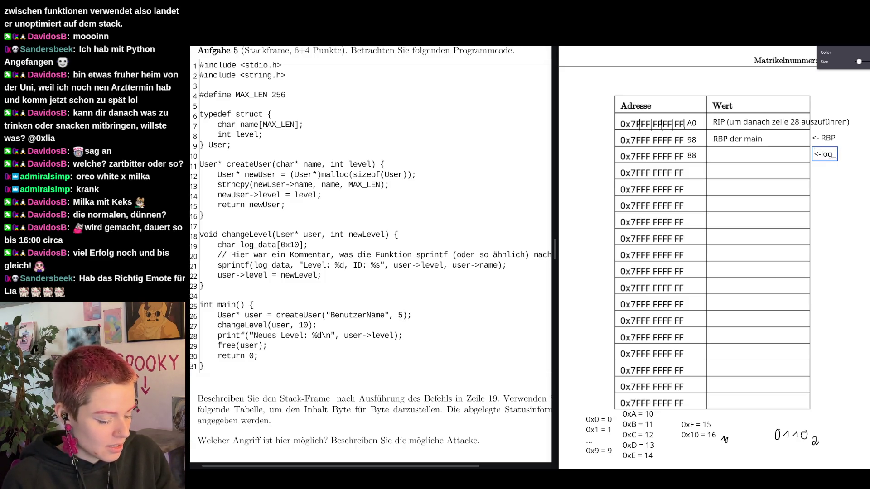
text(data)
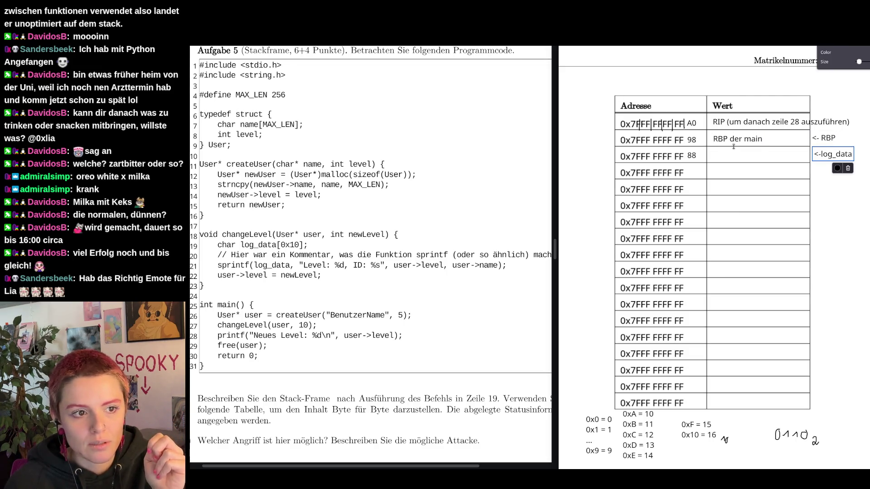
Step: Add a <-RSP label and position it just below the <-log_data label on the third row
click(859, 154)
text(y)
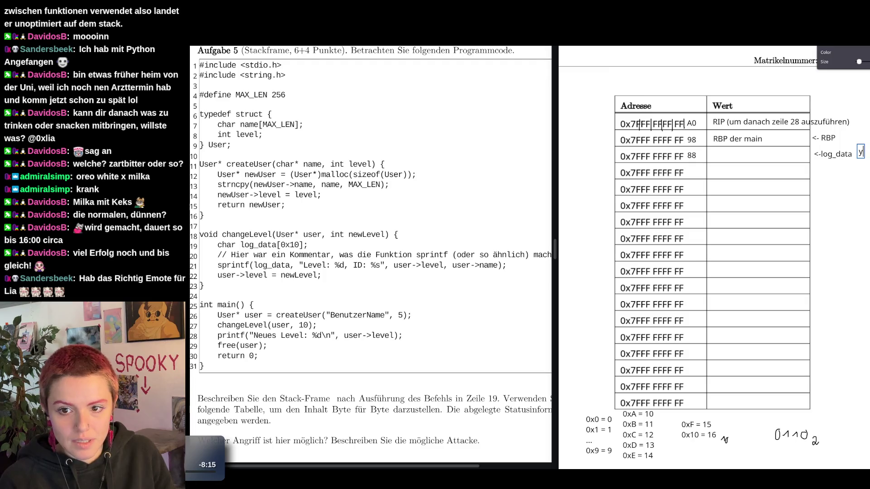
key(BackSpace)
text(<-R)
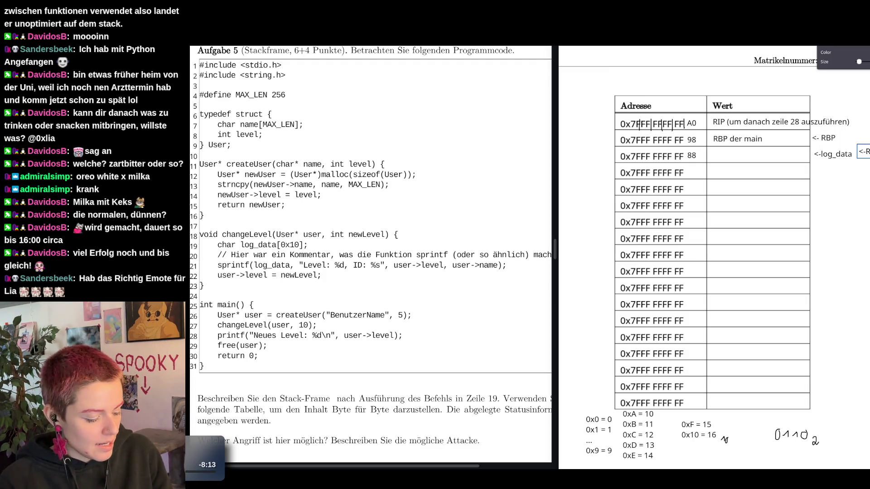
text(SP)
drag(866, 157, 823, 162)
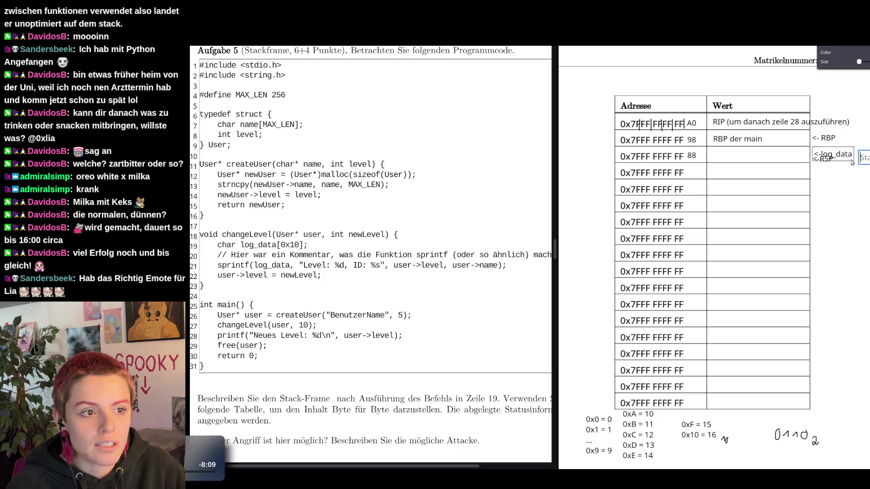
drag(849, 157, 843, 154)
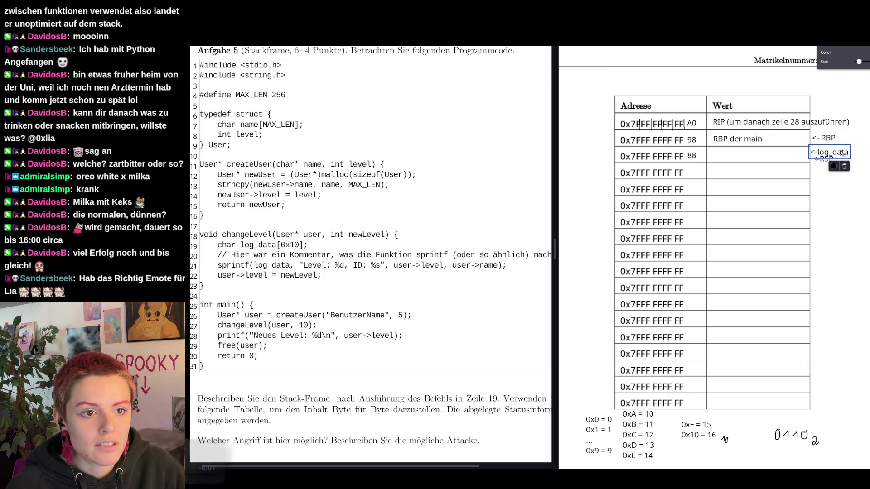
click(850, 173)
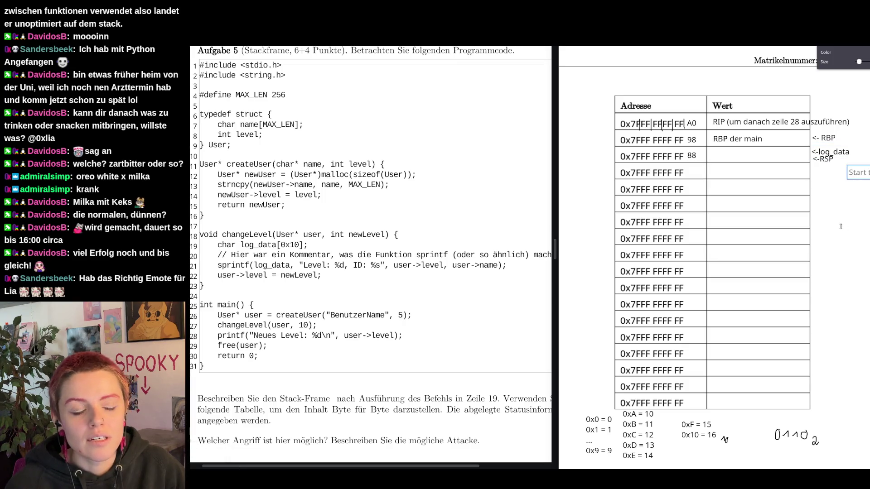
Step: Put the placeholder ????? in the Wert cell of the 88 row and nudge it lower
click(738, 157)
text())))))
key(BackSpace)
key(BackSpace)
key(BackSpace)
key(BackSpace)
key(BackSpace)
text(?????)
click(742, 158)
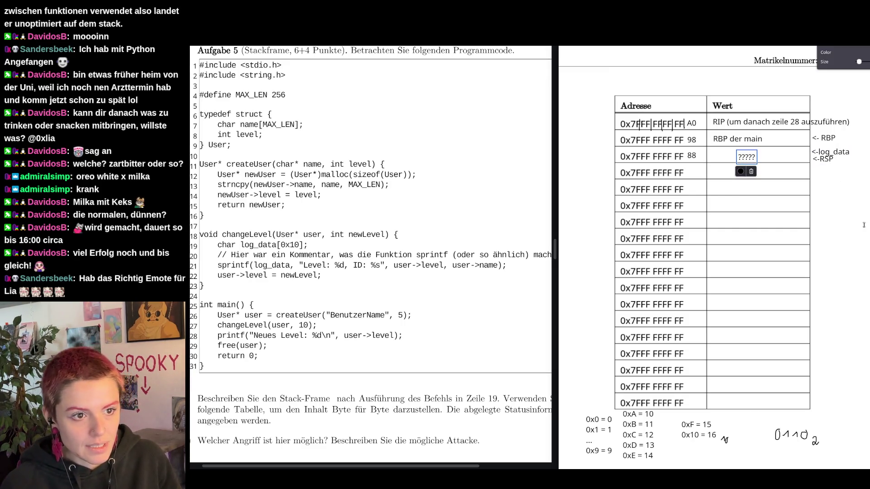
drag(742, 159, 742, 161)
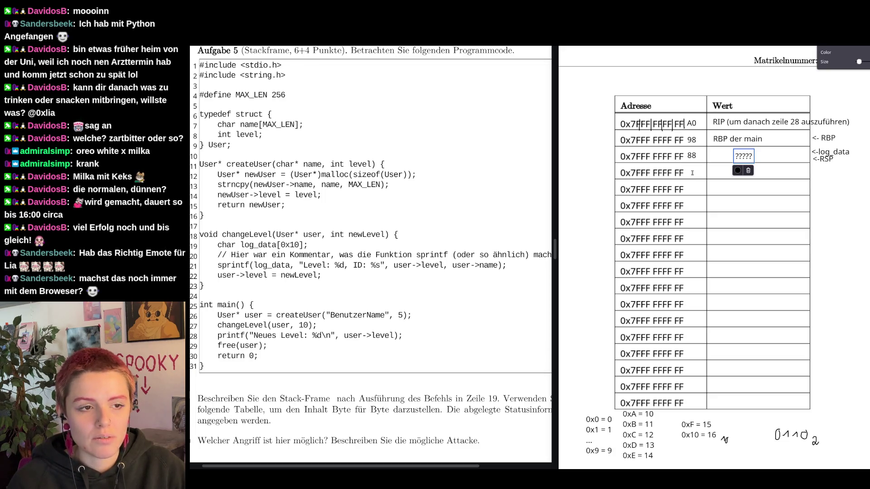
Step: Draw stack-growth arrows: an upward one left of the table, upward and downward ones on the right
key(p)
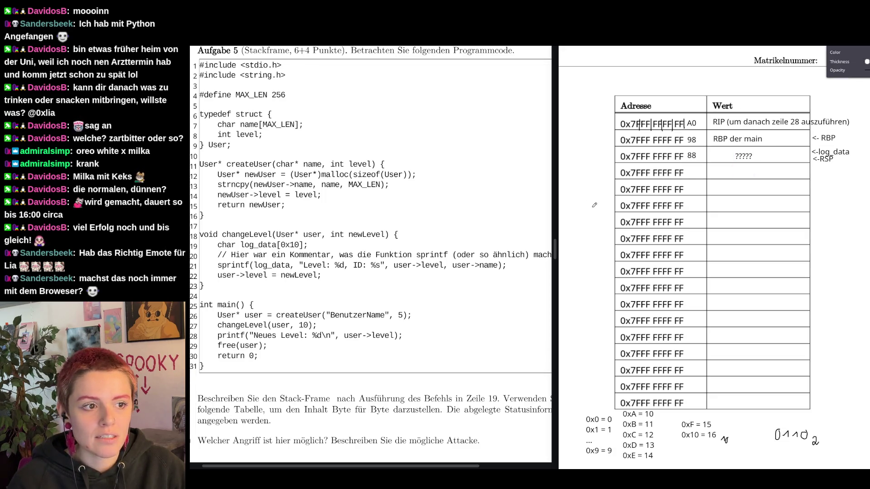
drag(601, 248, 609, 123)
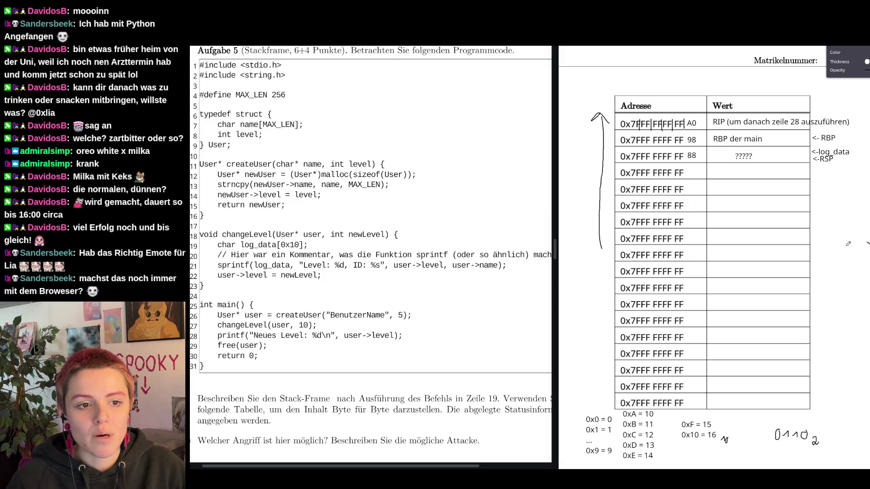
mouse_move(843, 250)
mouse_down()
mouse_move(839, 187)
mouse_move(845, 196)
mouse_up()
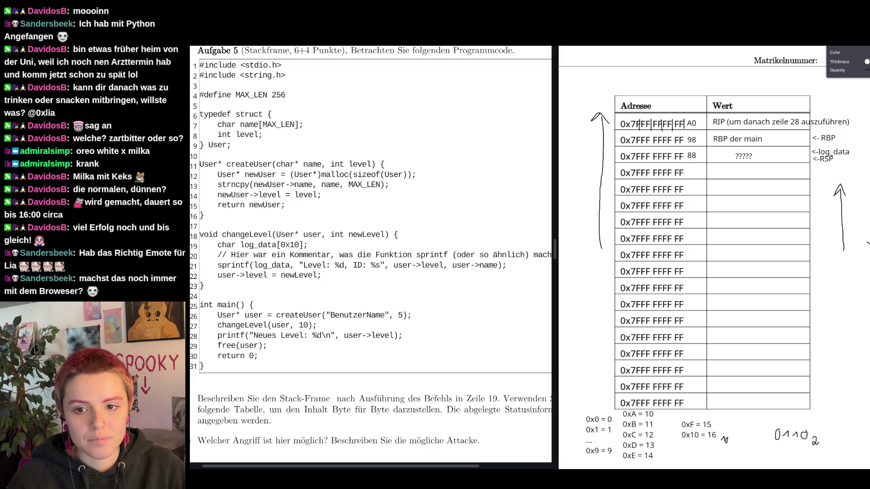
mouse_move(858, 111)
mouse_down()
mouse_move(858, 224)
mouse_move(846, 267)
mouse_move(861, 256)
mouse_up()
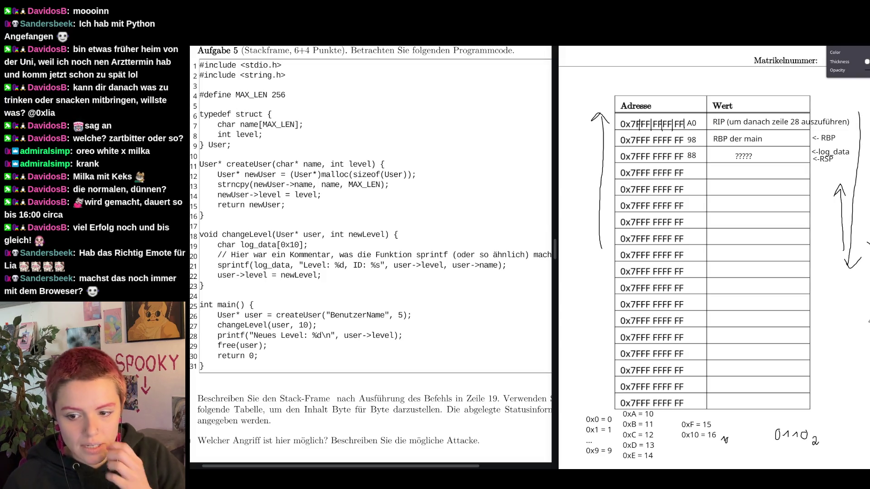